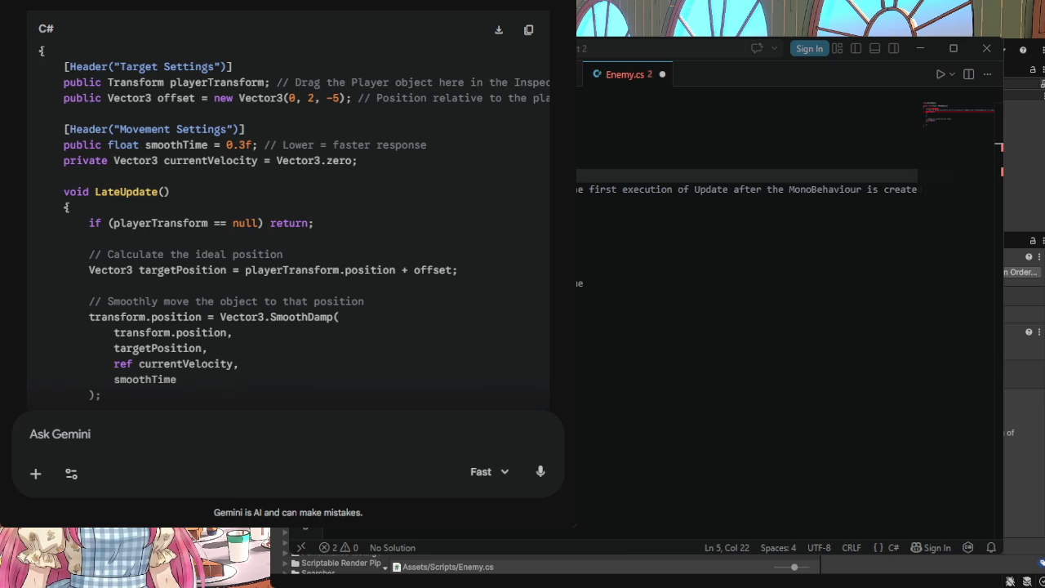
Step: Scroll through Gemini's FollowPlayer script with SmoothDamp in LateUpdate, LookAt and the 'Key Components Explained' notes
{"action": "scroll", "coordinate": [397, 225], "scroll_direction": "down", "scroll_amount": 2}
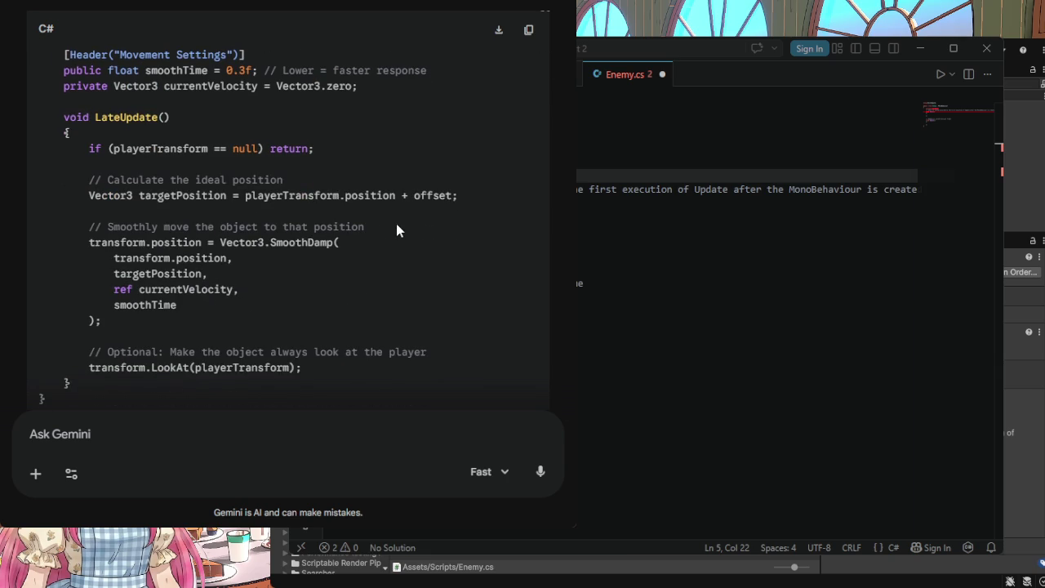
{"action": "scroll", "coordinate": [397, 230], "scroll_direction": "up", "scroll_amount": 4}
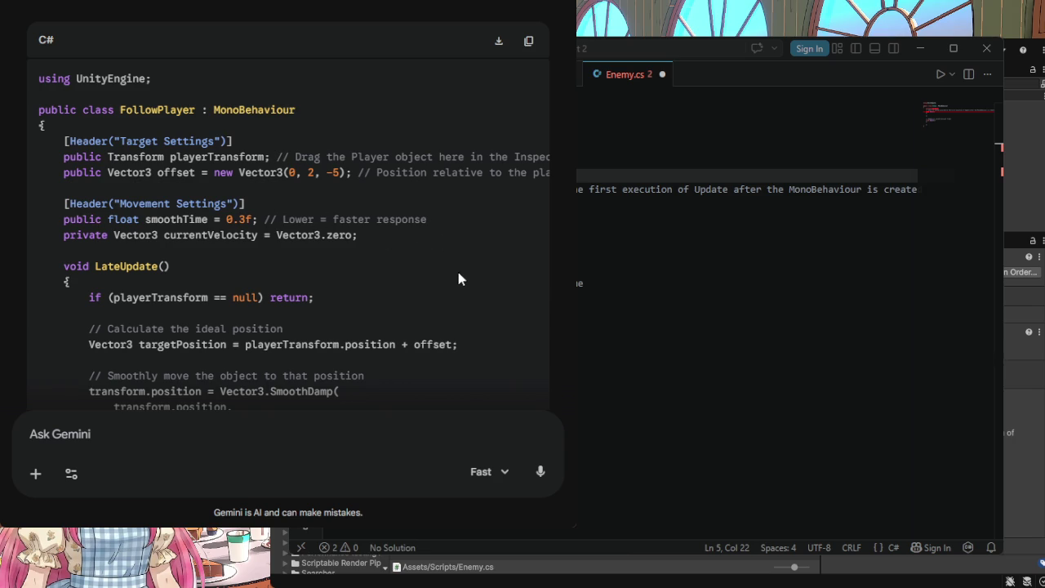
{"action": "scroll", "coordinate": [461, 281], "scroll_direction": "down", "scroll_amount": 2}
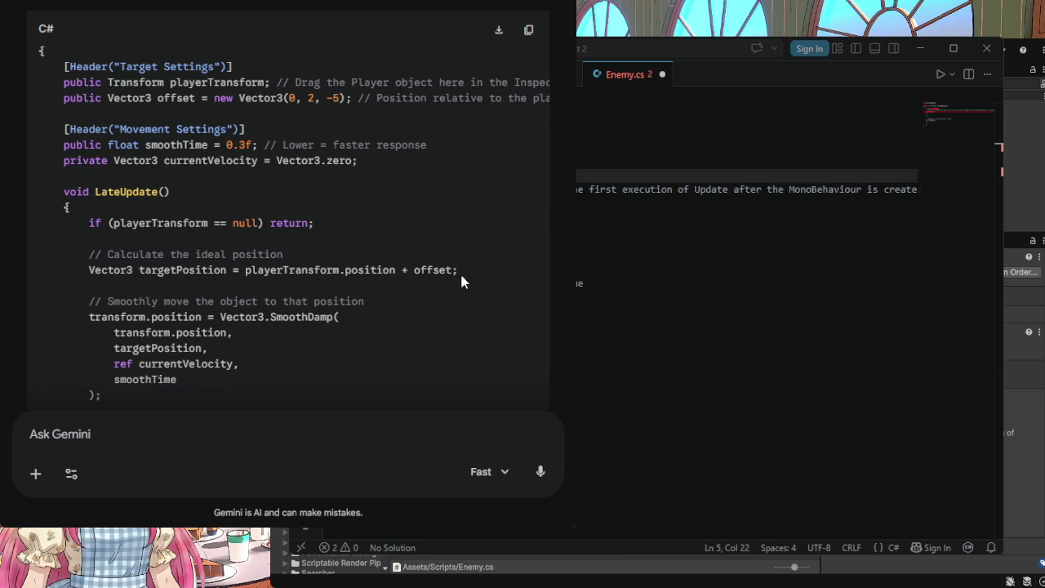
{"action": "scroll", "coordinate": [462, 282], "scroll_direction": "down", "scroll_amount": 1}
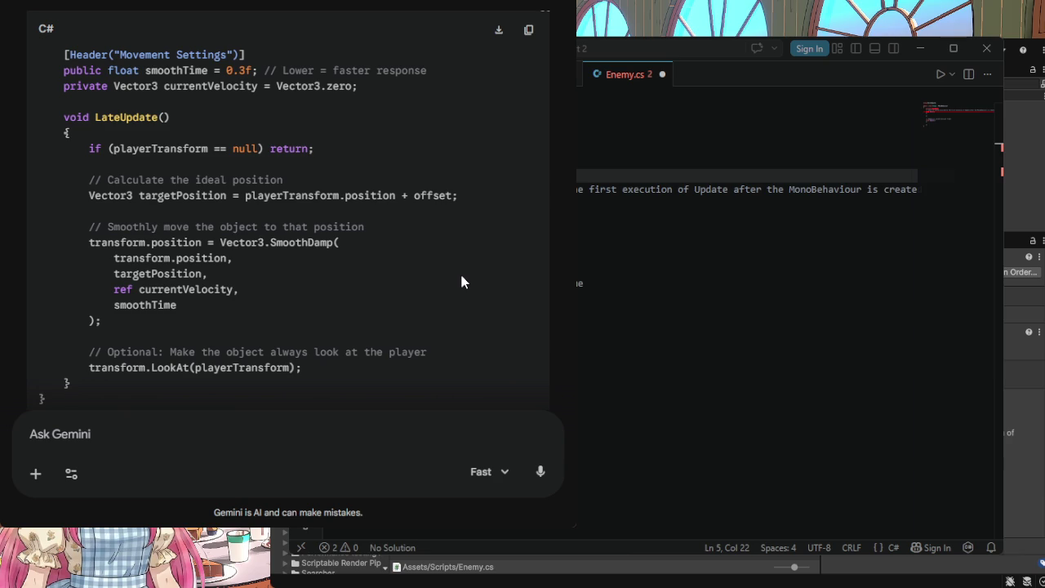
{"action": "scroll", "coordinate": [461, 282], "scroll_direction": "down", "scroll_amount": 1}
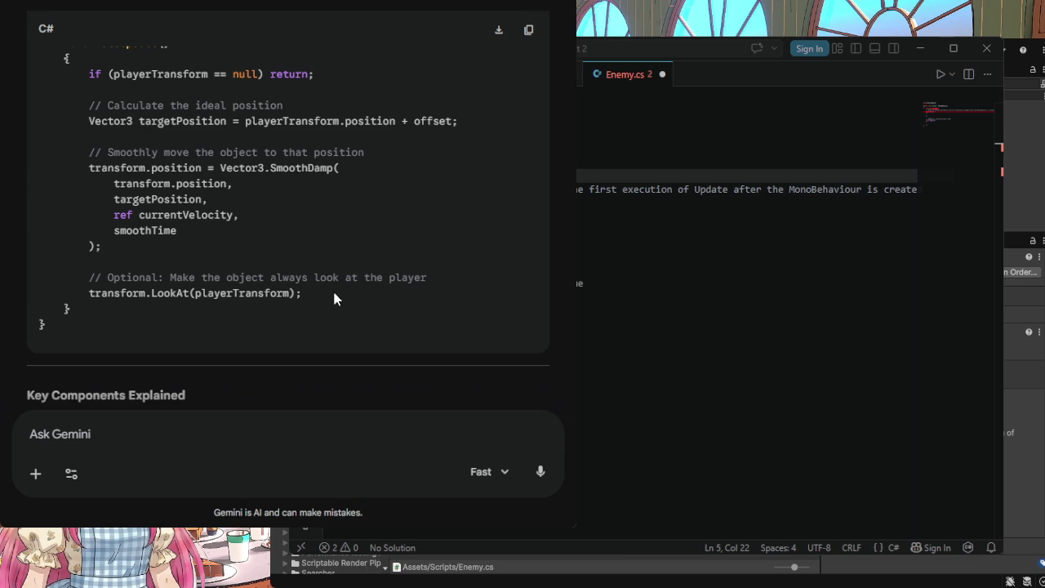
{"action": "scroll", "coordinate": [334, 298], "scroll_direction": "up", "scroll_amount": 3}
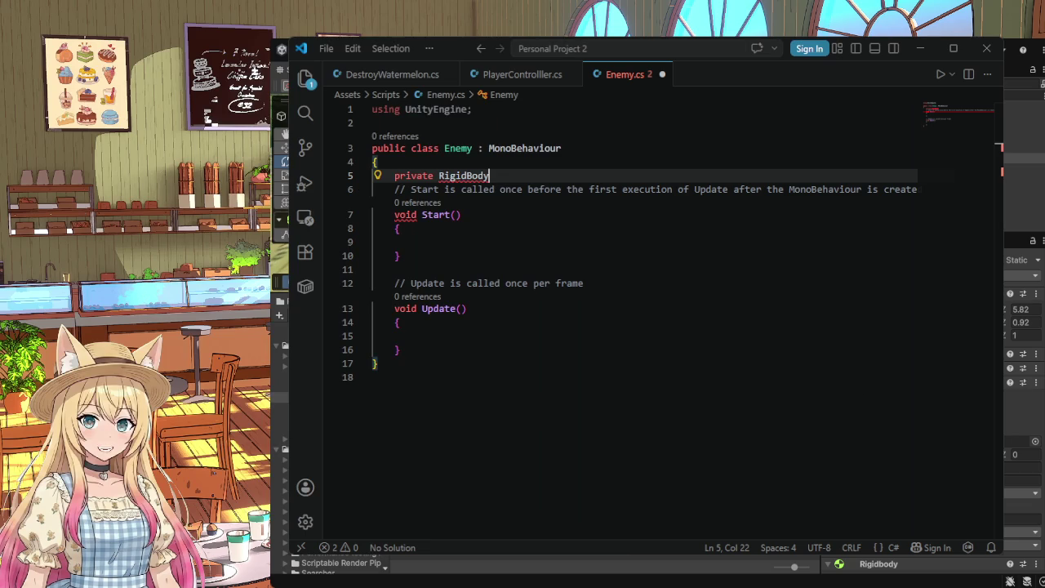
Step: Back in Unity, inspect the enemy capsule, Player sphere and ground plane in the Scene view
{"action": "left_click", "coordinate": [919, 48]}
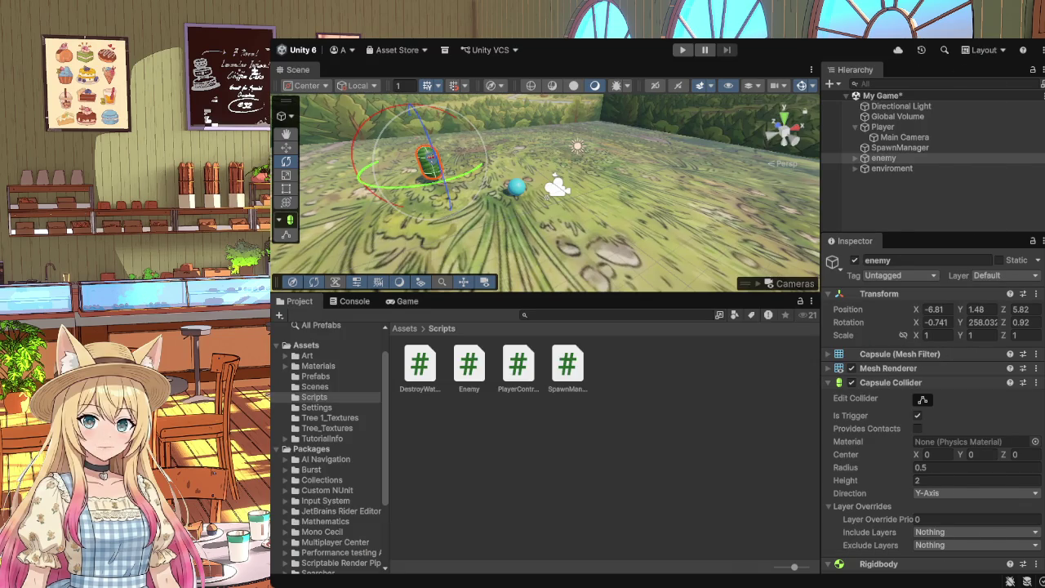
{"action": "left_click", "coordinate": [563, 212]}
{"action": "left_click", "coordinate": [431, 165]}
{"action": "left_click", "coordinate": [516, 189]}
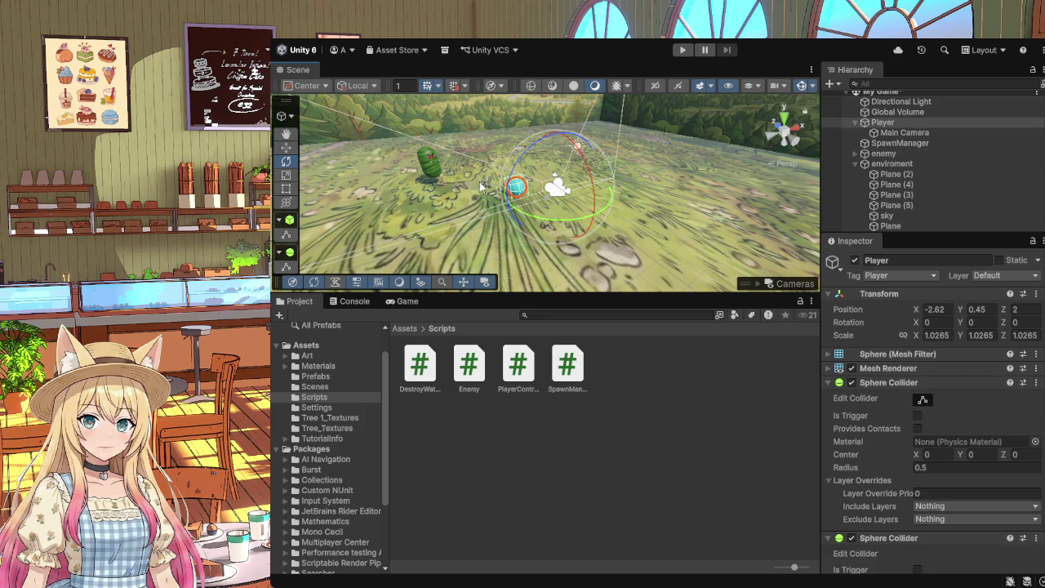
{"action": "left_click", "coordinate": [490, 204]}
{"action": "left_click", "coordinate": [431, 165]}
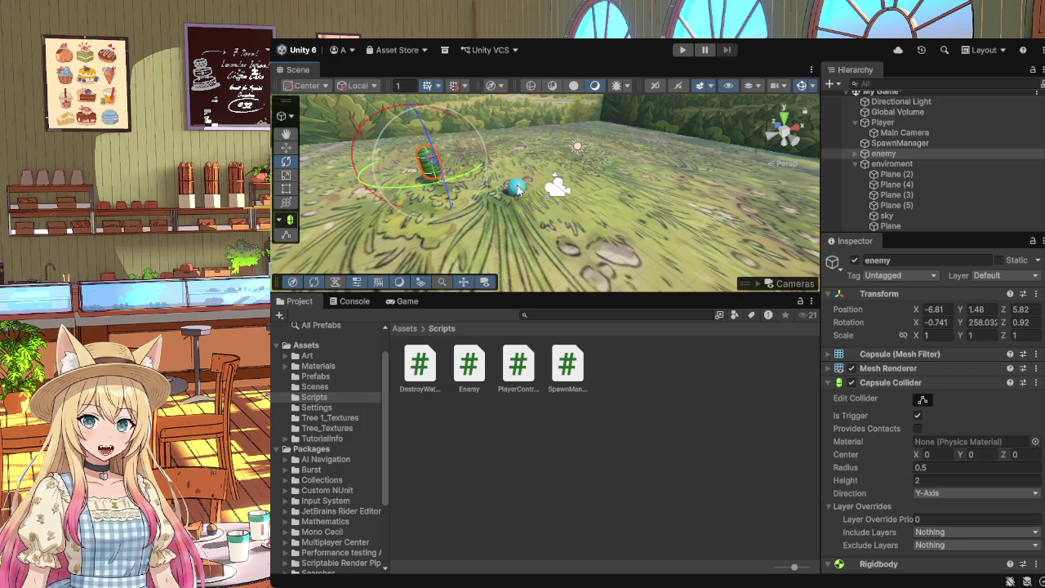
{"action": "left_click", "coordinate": [509, 188]}
{"action": "left_click", "coordinate": [437, 170]}
Step: Open the Enemy script from Project > Scripts in the code editor
{"action": "left_click", "coordinate": [466, 369]}
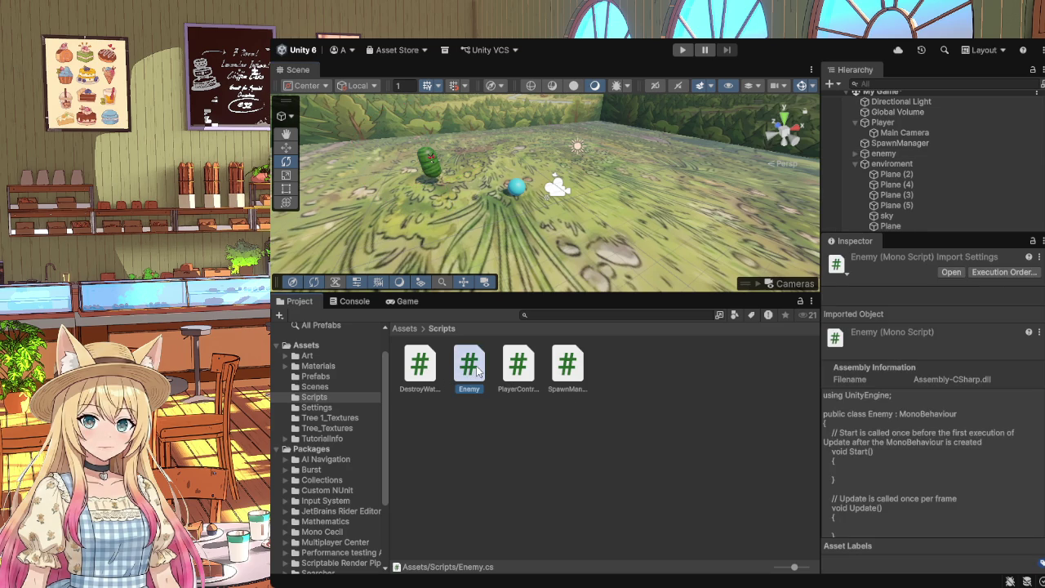
{"action": "left_click", "coordinate": [423, 374]}
{"action": "double_click", "coordinate": [477, 364]}
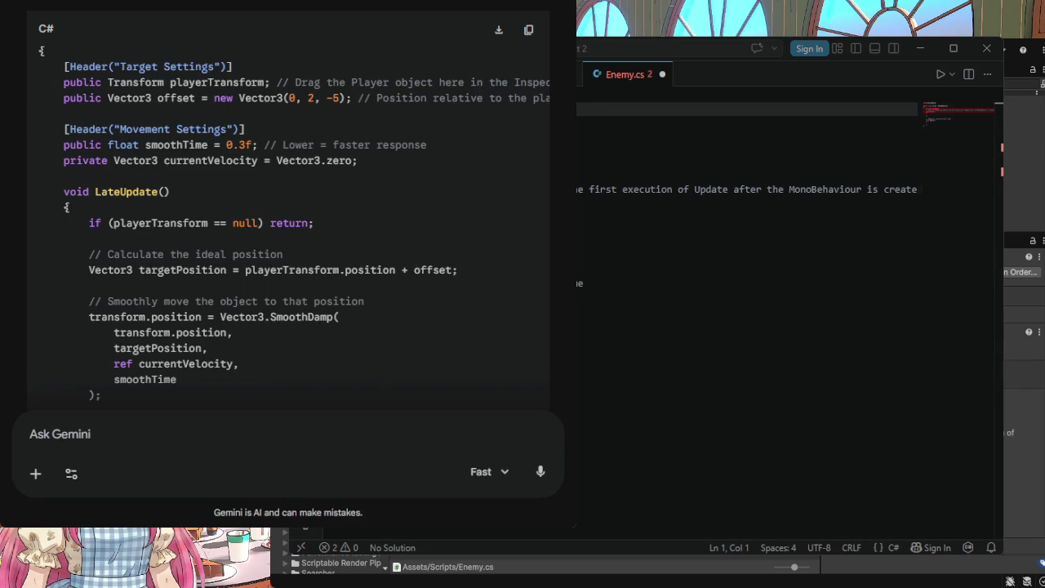
Step: Copy the FollowPlayer C# code from Gemini's code block
{"action": "scroll", "coordinate": [385, 364], "scroll_direction": "up", "scroll_amount": 3}
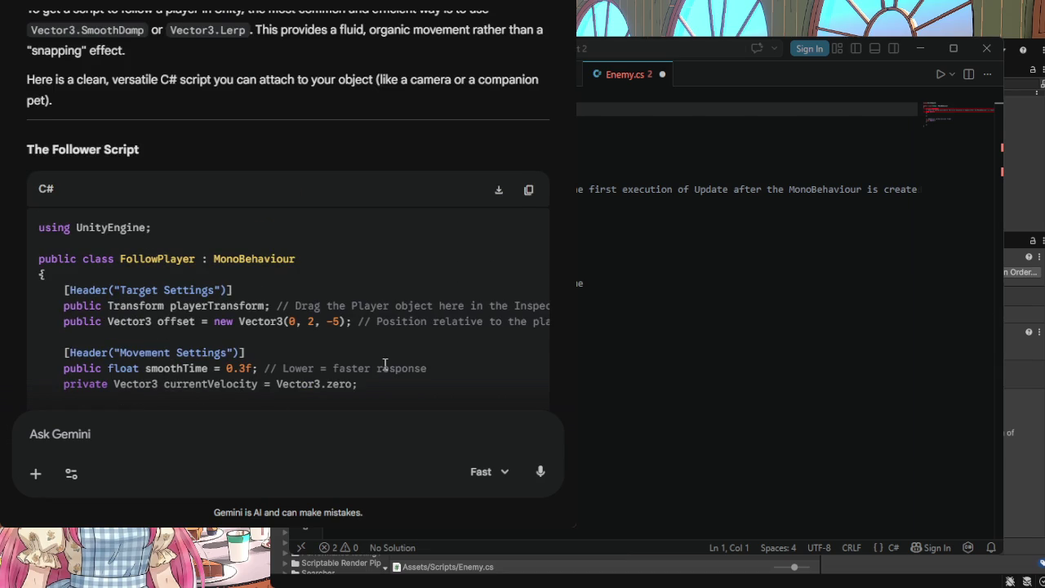
{"action": "left_click", "coordinate": [528, 190]}
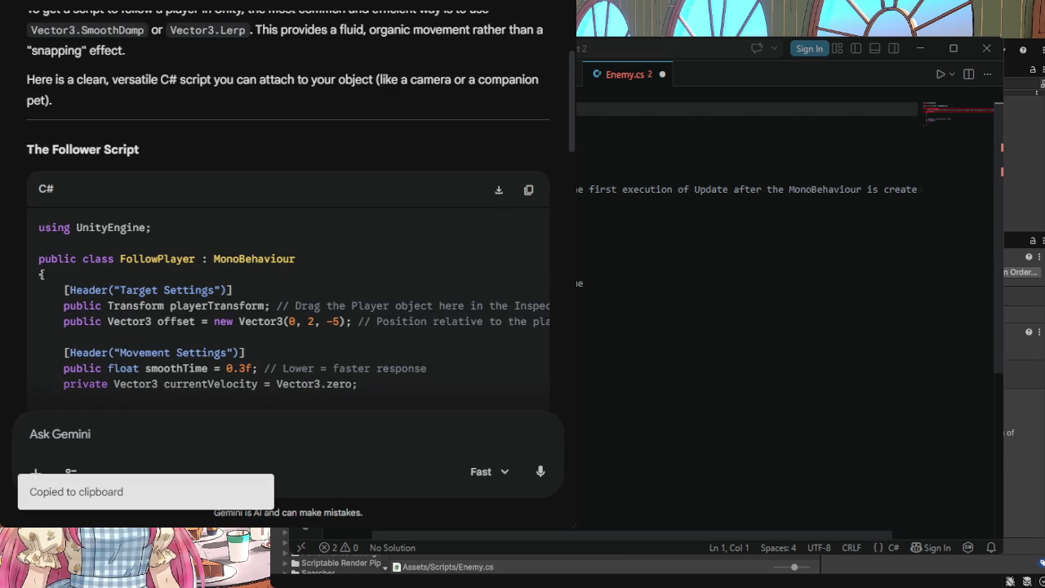
{"action": "left_click", "coordinate": [741, 385]}
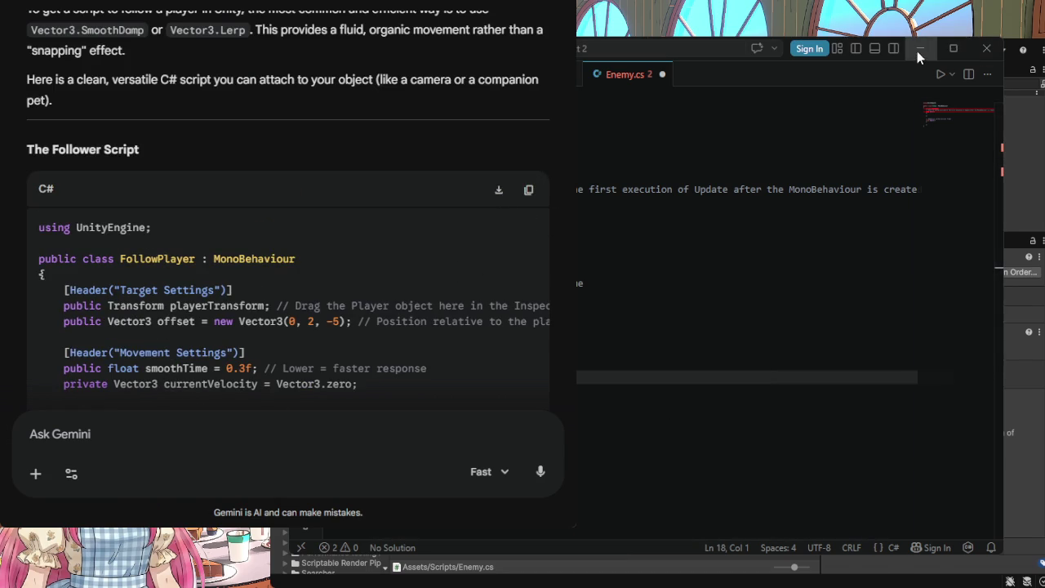
Step: Return to Unity and reopen the Enemy script from the Project panel
{"action": "left_click", "coordinate": [918, 51]}
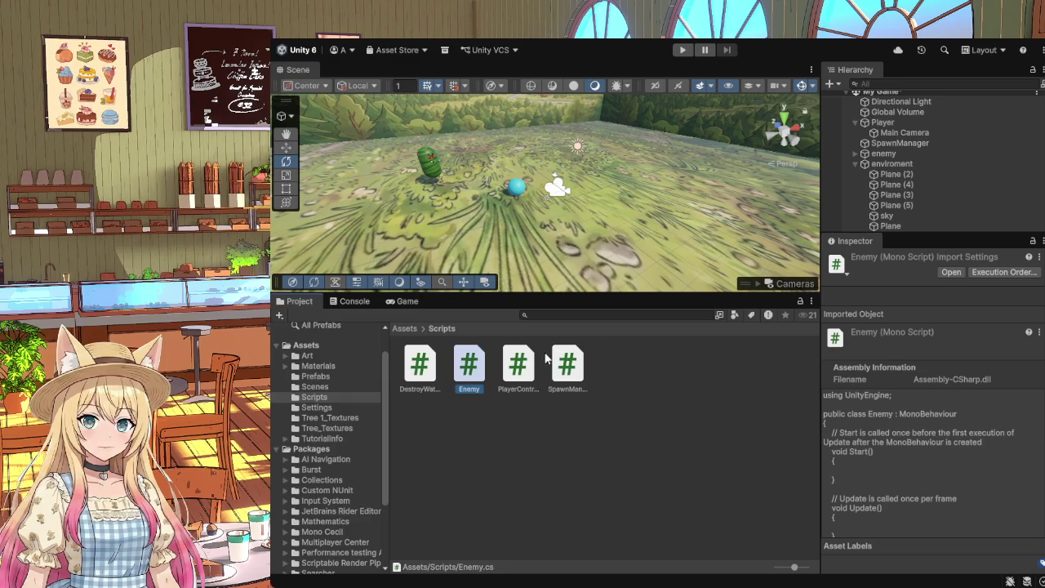
{"action": "left_click", "coordinate": [462, 391]}
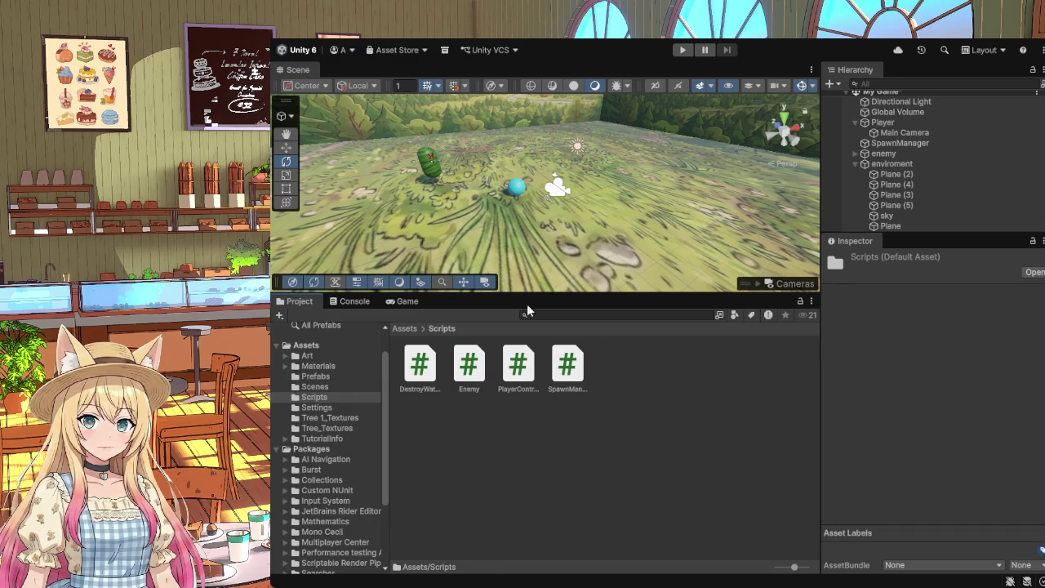
{"action": "left_click", "coordinate": [470, 391]}
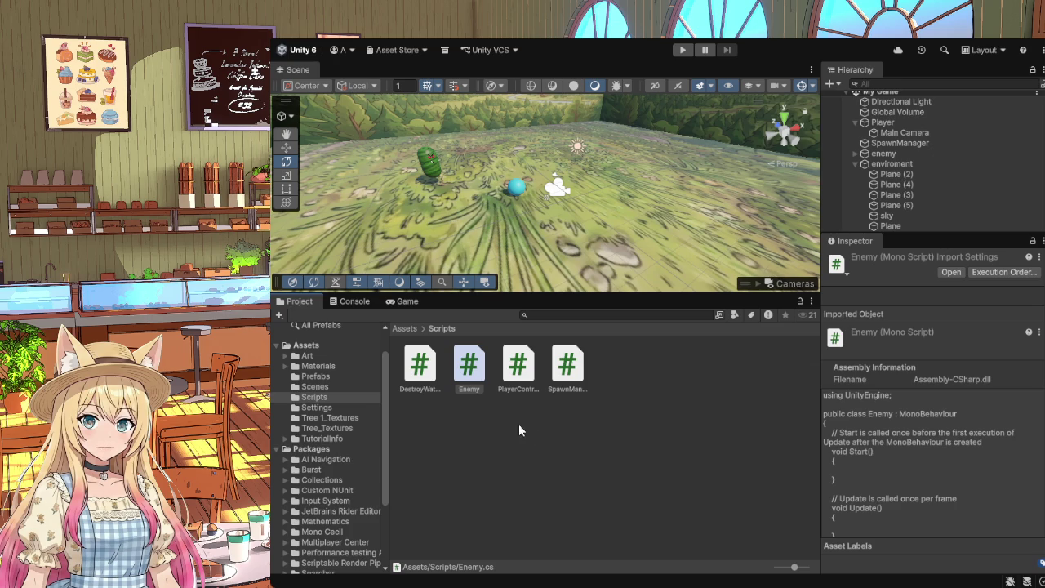
{"action": "double_click", "coordinate": [475, 390]}
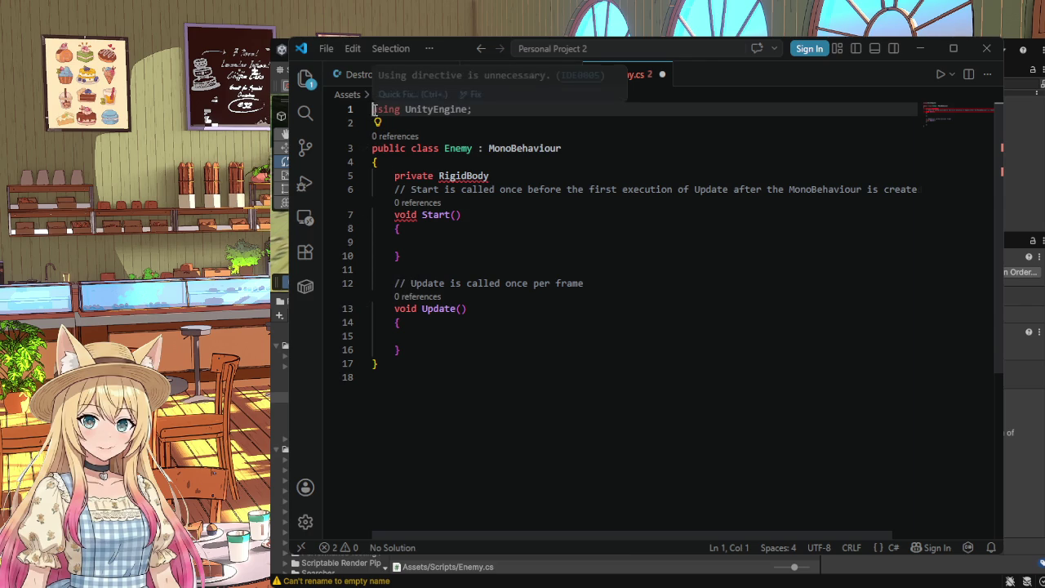
Step: Overwrite the old Enemy.cs code with the pasted FollowPlayer class, leaving it unsaved, then minimize VS Code
{"action": "mouse_move", "coordinate": [371, 111]}
{"action": "left_mouse_down"}
{"action": "mouse_move", "coordinate": [447, 204]}
{"action": "mouse_move", "coordinate": [536, 387]}
{"action": "left_mouse_up"}
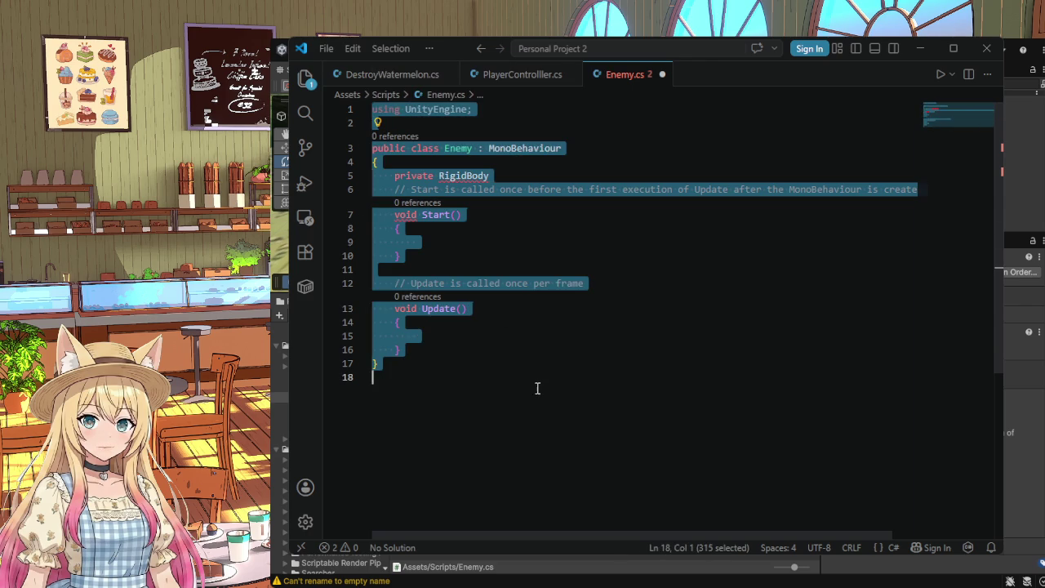
{"action": "key", "text": "ctrl+v"}
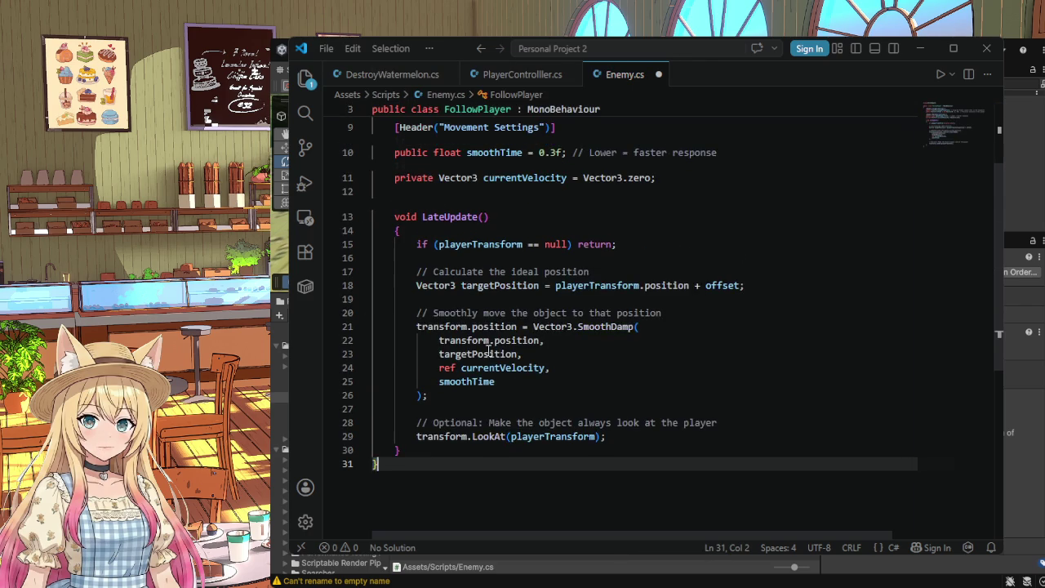
{"action": "scroll", "coordinate": [478, 216], "scroll_direction": "up", "scroll_amount": 3}
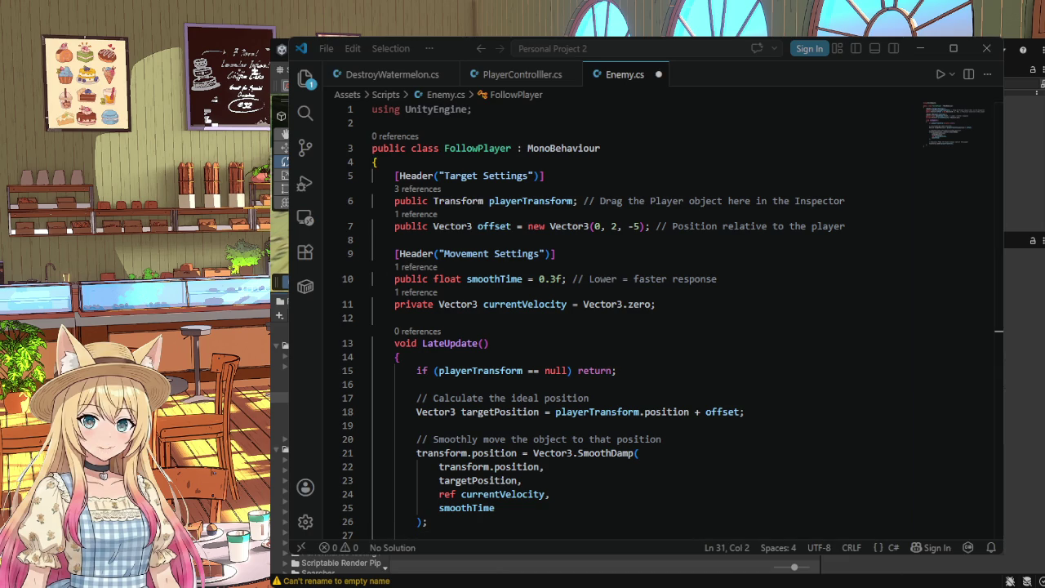
{"action": "left_click", "coordinate": [560, 242]}
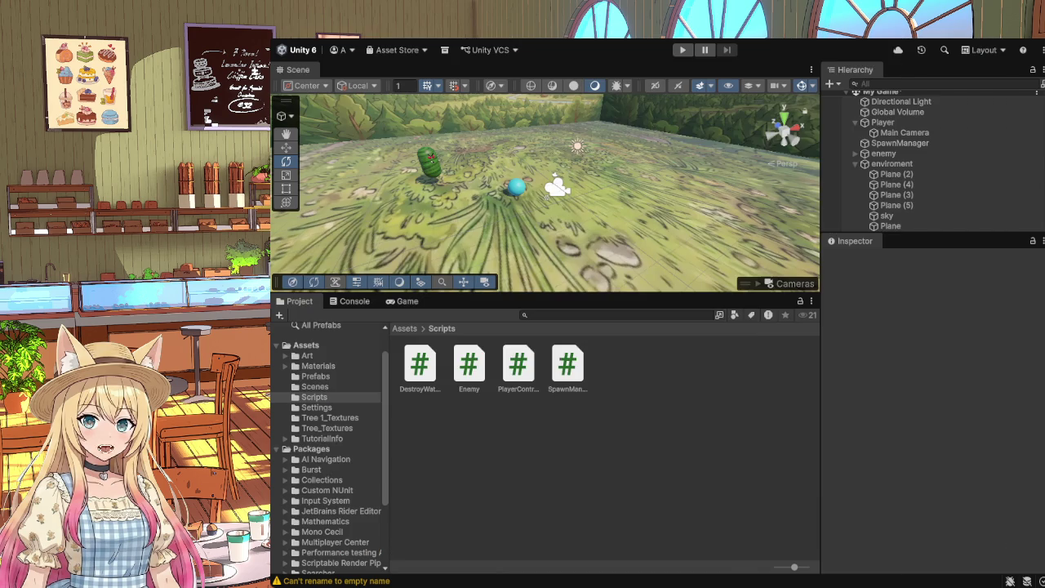
{"action": "left_click", "coordinate": [919, 48]}
Step: Reopen the Enemy script from Assets/Scripts in VS Code
{"action": "left_click", "coordinate": [472, 394]}
{"action": "double_click", "coordinate": [472, 395]}
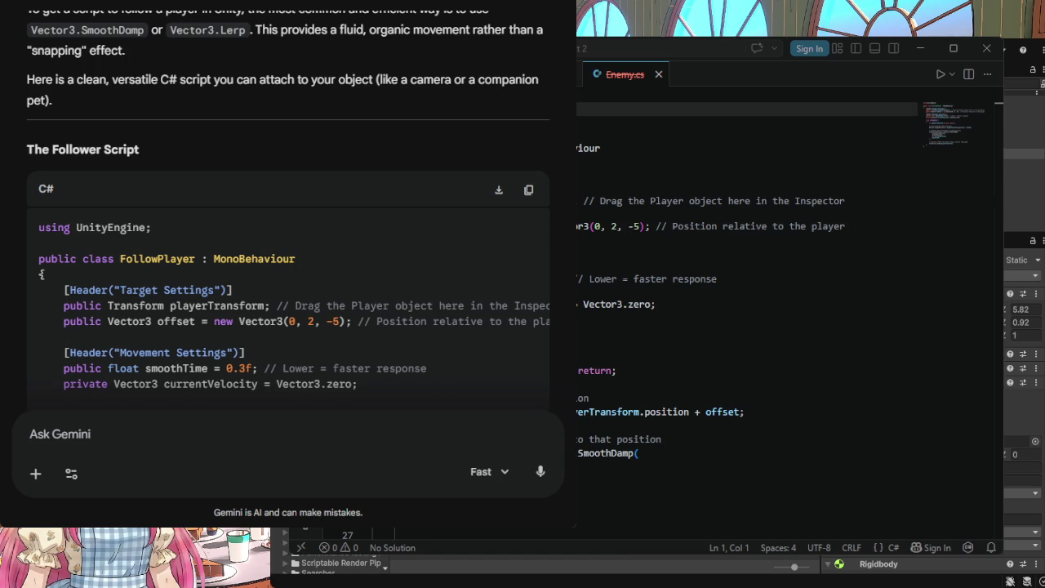
Step: Select objects in the Hierarchy and minimize VS Code to bring Unity forward
{"action": "left_click", "coordinate": [1025, 153]}
{"action": "left_click", "coordinate": [1025, 154]}
{"action": "left_click", "coordinate": [1025, 114]}
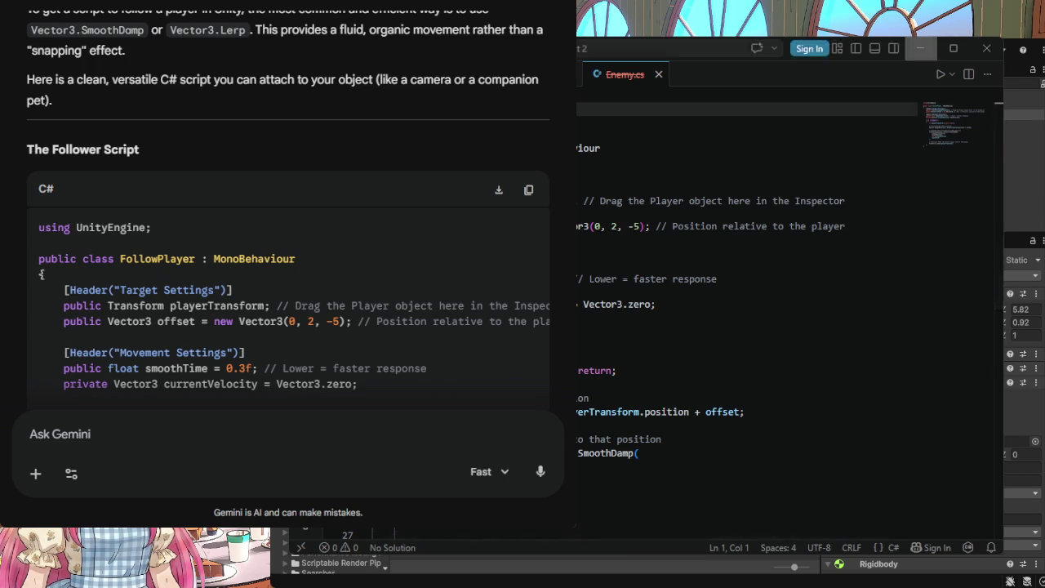
{"action": "left_click", "coordinate": [920, 48]}
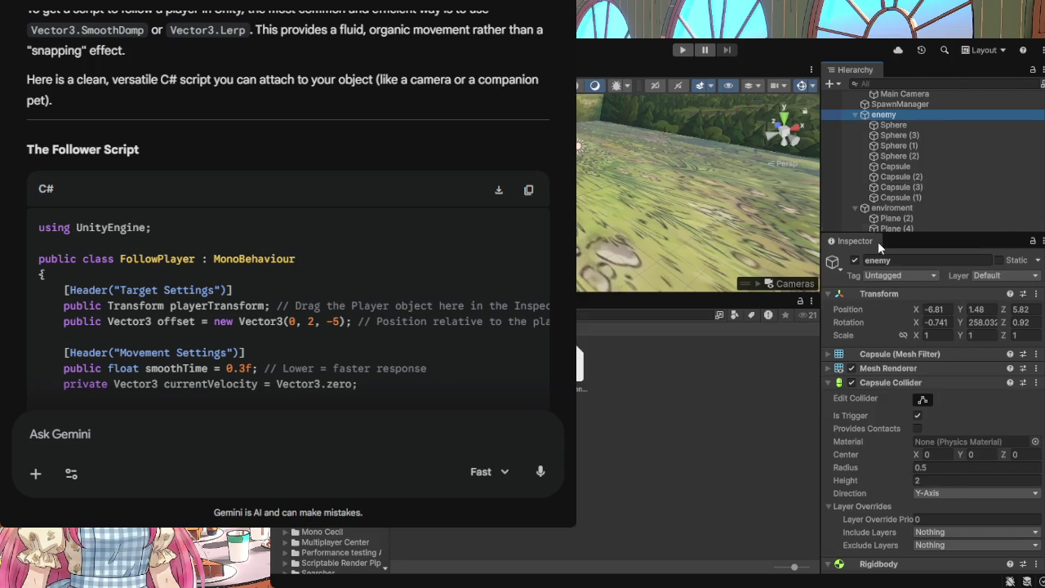
{"action": "left_click", "coordinate": [881, 113]}
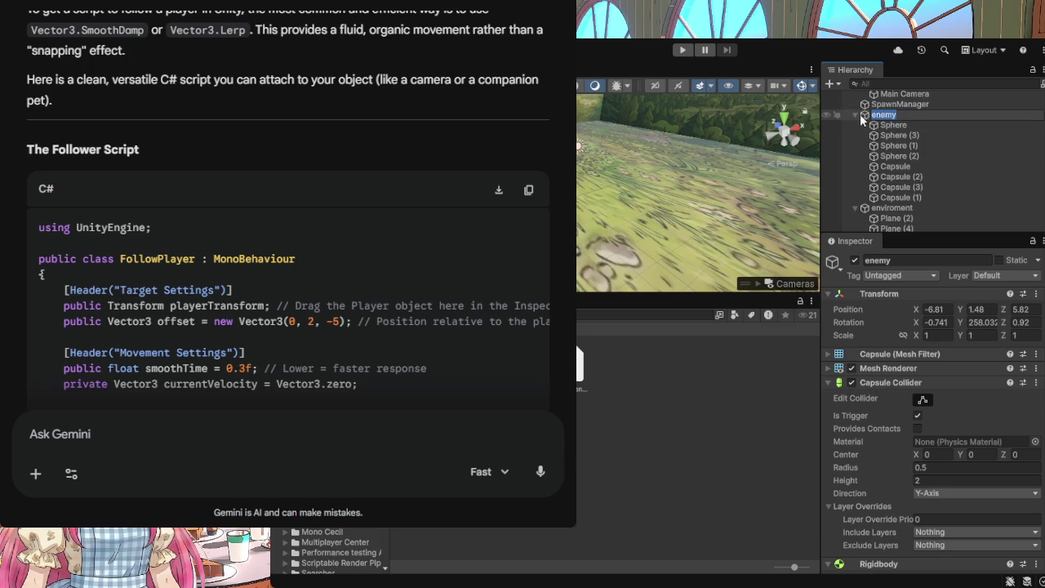
{"action": "left_click", "coordinate": [856, 113]}
{"action": "left_click", "coordinate": [855, 113]}
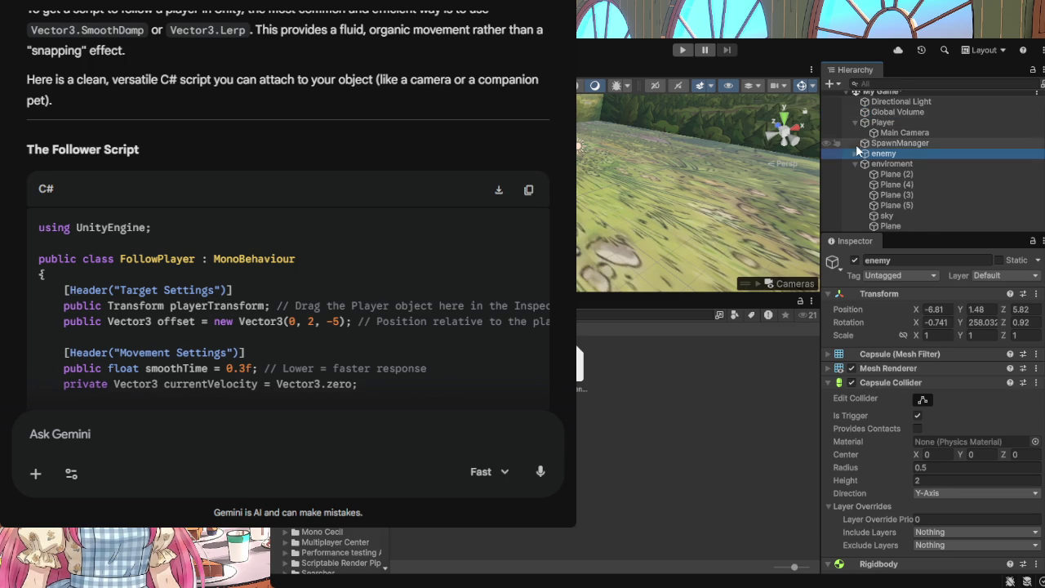
{"action": "key", "text": "Right"}
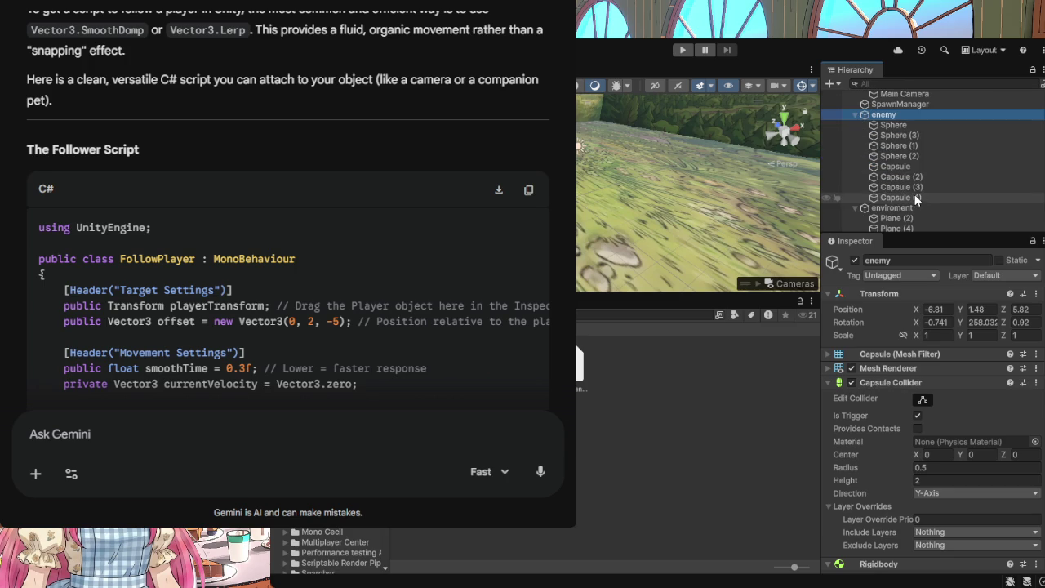
{"action": "left_click", "coordinate": [886, 115]}
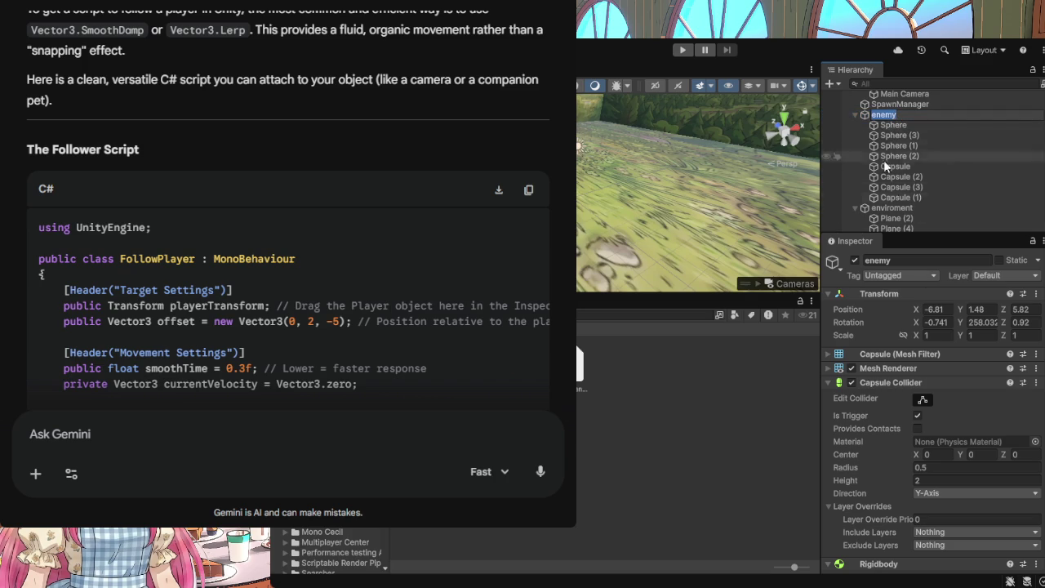
{"action": "key", "text": "Return"}
{"action": "scroll", "coordinate": [952, 410], "scroll_direction": "down", "scroll_amount": 3}
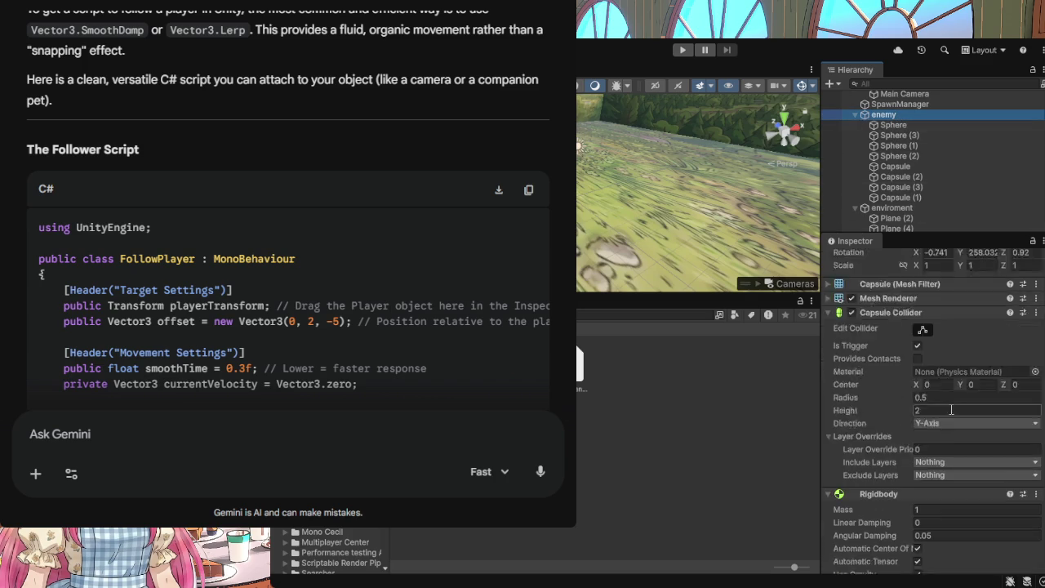
{"action": "scroll", "coordinate": [952, 410], "scroll_direction": "down", "scroll_amount": 5}
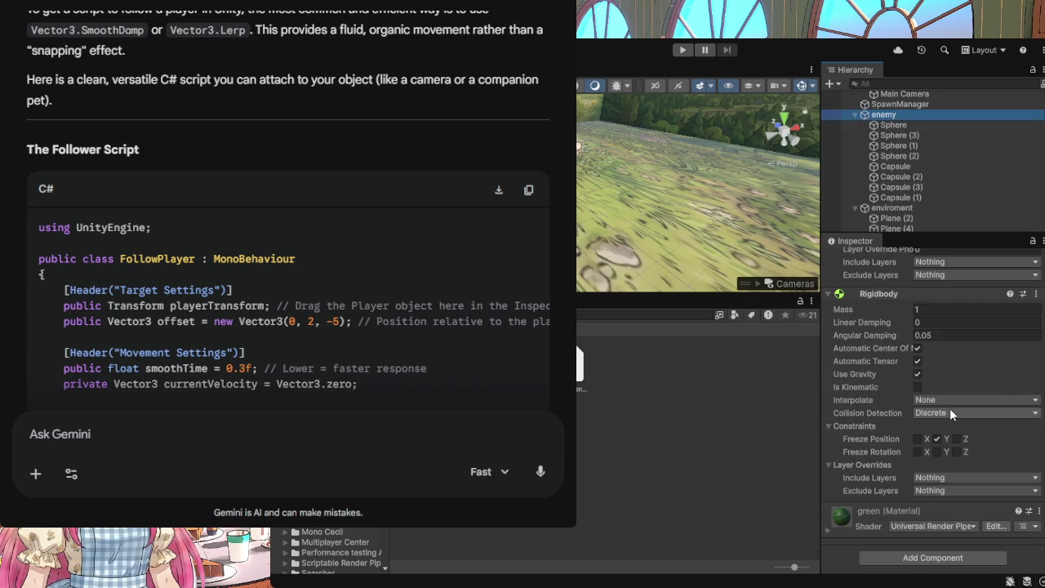
{"action": "scroll", "coordinate": [950, 409], "scroll_direction": "up", "scroll_amount": 3}
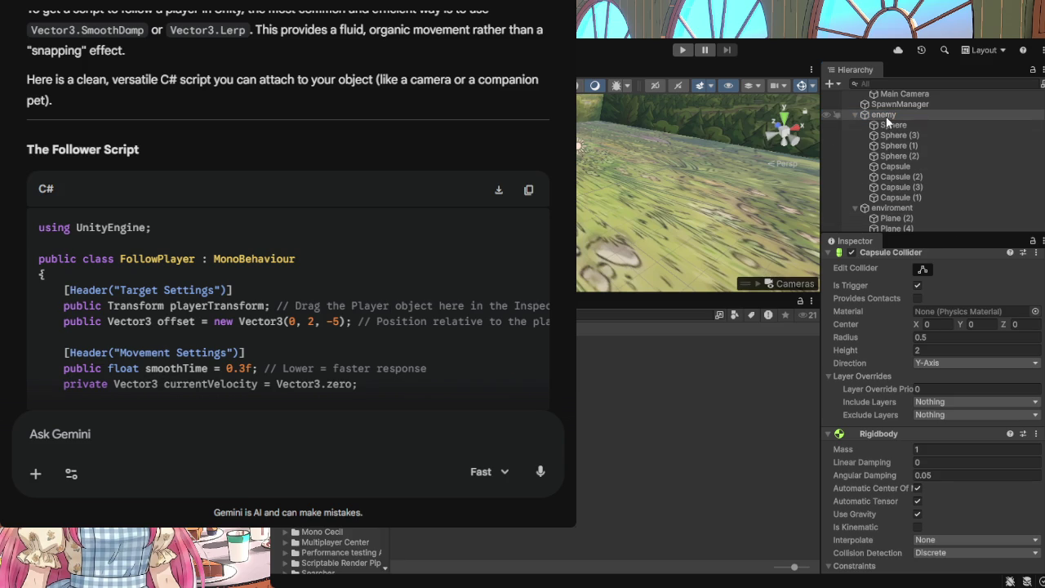
Step: Drag the enemy into Assets/Prefabs to create an enemy prefab, then expand enemy (1) and leave Gemini
{"action": "mouse_move", "coordinate": [619, 394]}
{"action": "left_mouse_down"}
{"action": "mouse_move", "coordinate": [668, 203]}
{"action": "mouse_move", "coordinate": [701, 180]}
{"action": "mouse_move", "coordinate": [680, 180]}
{"action": "left_mouse_up"}
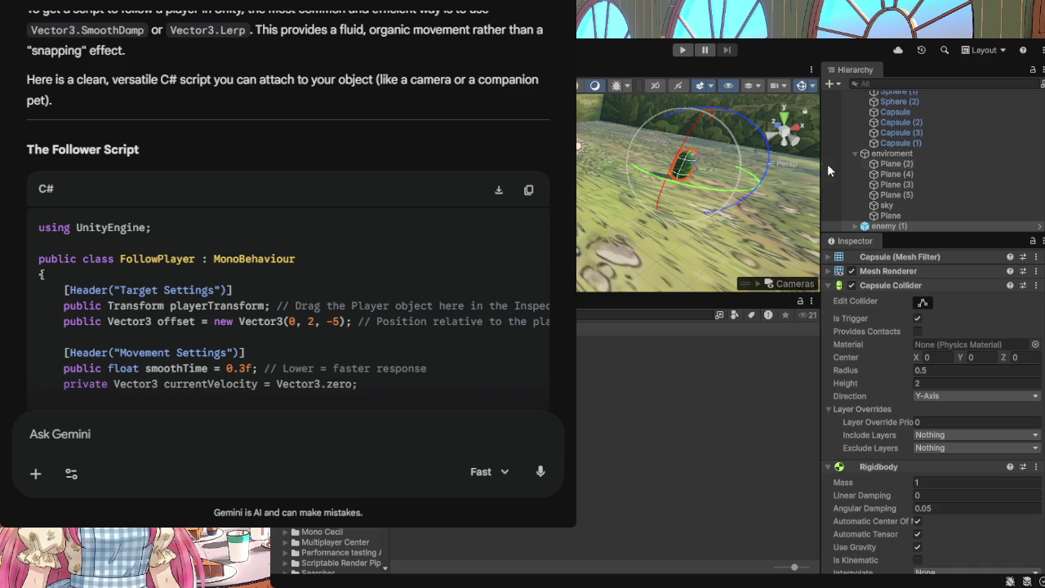
{"action": "left_click", "coordinate": [855, 226]}
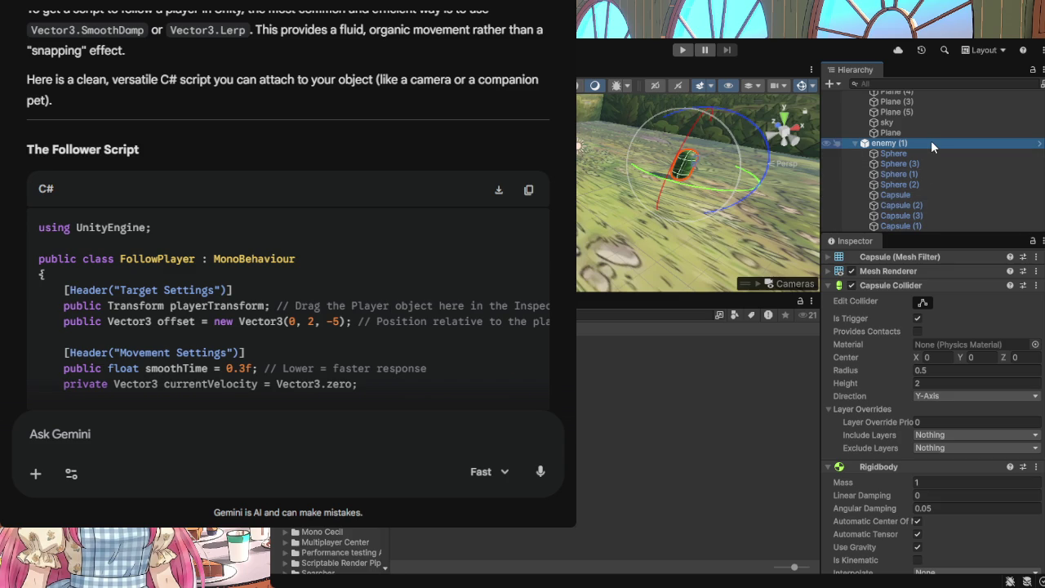
{"action": "key", "text": "alt+Tab"}
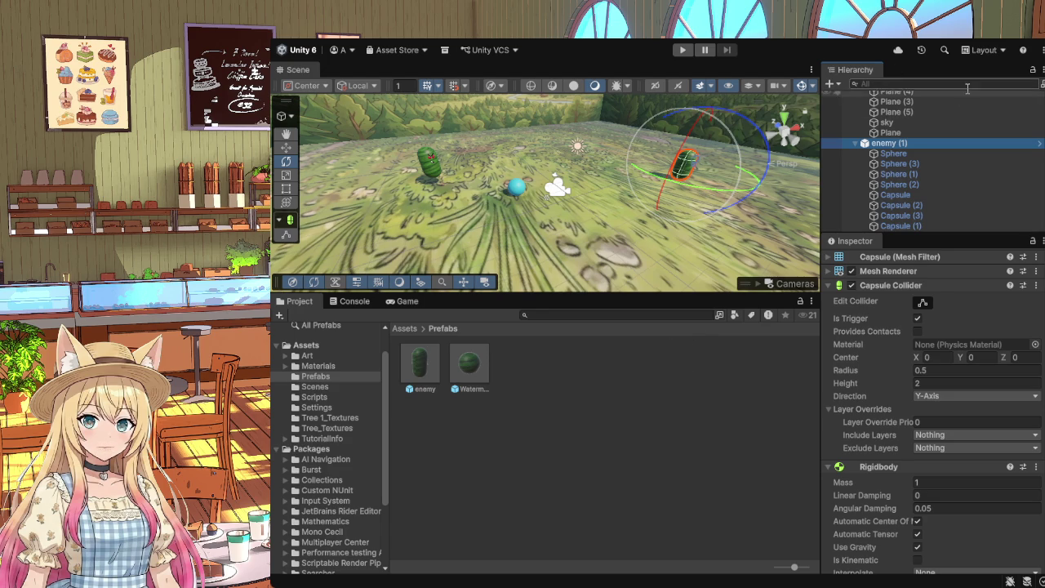
Step: Delete the duplicate enemy (1) from the Hierarchy and select the original enemy
{"action": "scroll", "coordinate": [929, 189], "scroll_direction": "up", "scroll_amount": 5}
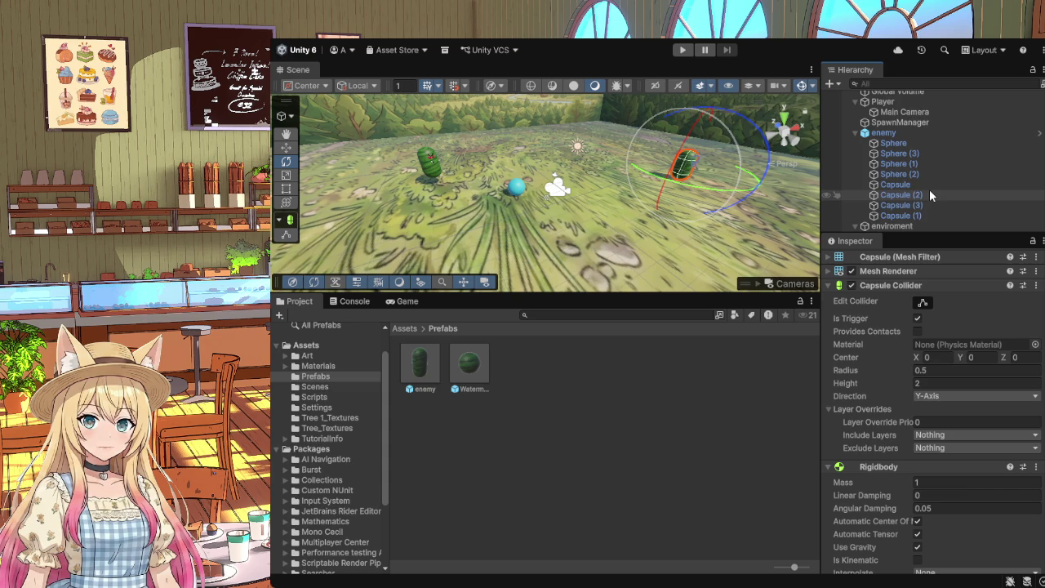
{"action": "scroll", "coordinate": [929, 189], "scroll_direction": "down", "scroll_amount": 3}
{"action": "scroll", "coordinate": [930, 190], "scroll_direction": "up", "scroll_amount": 3}
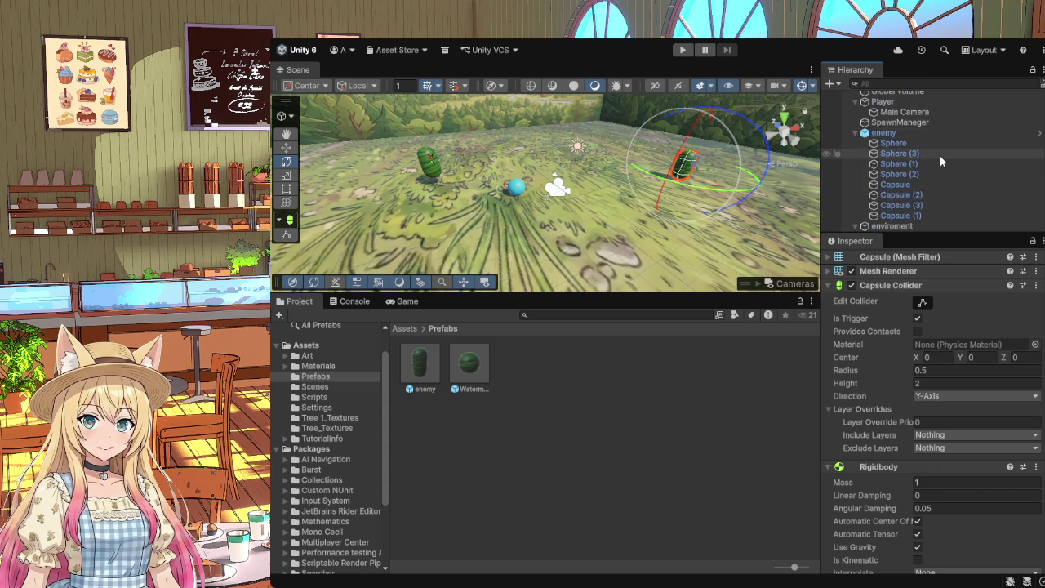
{"action": "scroll", "coordinate": [939, 154], "scroll_direction": "down", "scroll_amount": 3}
{"action": "scroll", "coordinate": [913, 152], "scroll_direction": "down", "scroll_amount": 2}
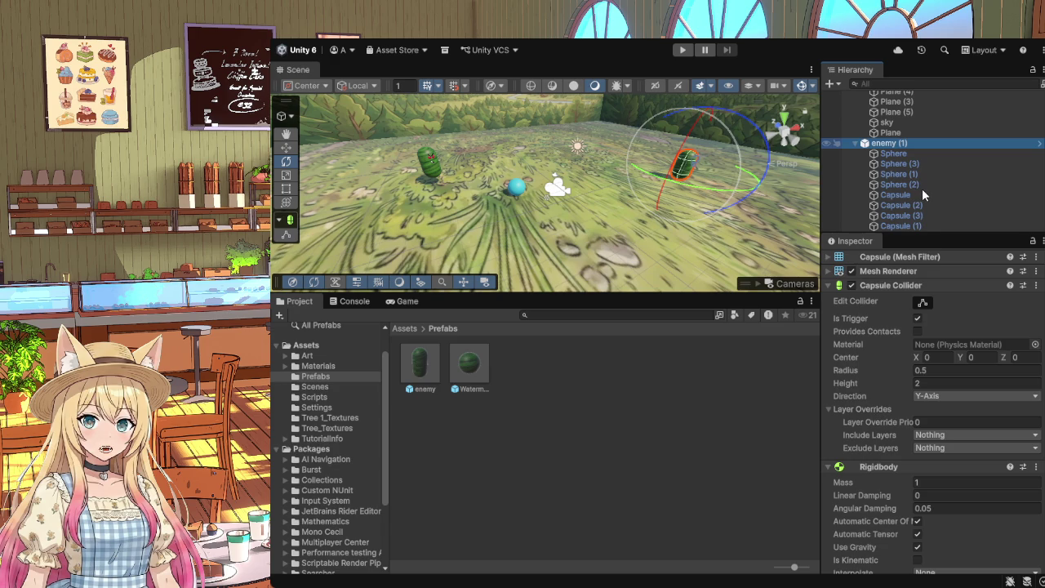
{"action": "key", "text": "Delete"}
{"action": "scroll", "coordinate": [915, 208], "scroll_direction": "up", "scroll_amount": 5}
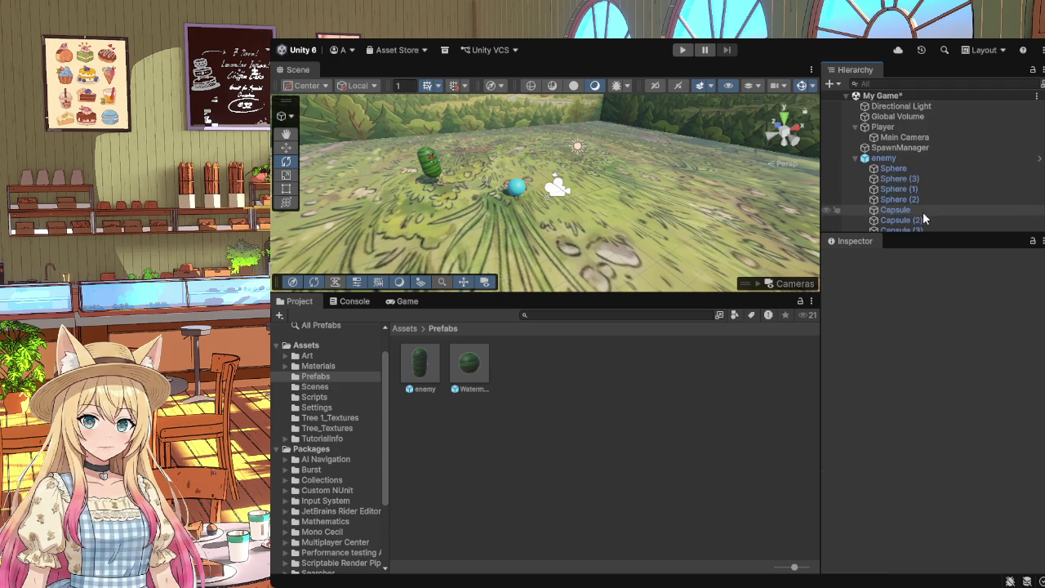
{"action": "left_click", "coordinate": [889, 160]}
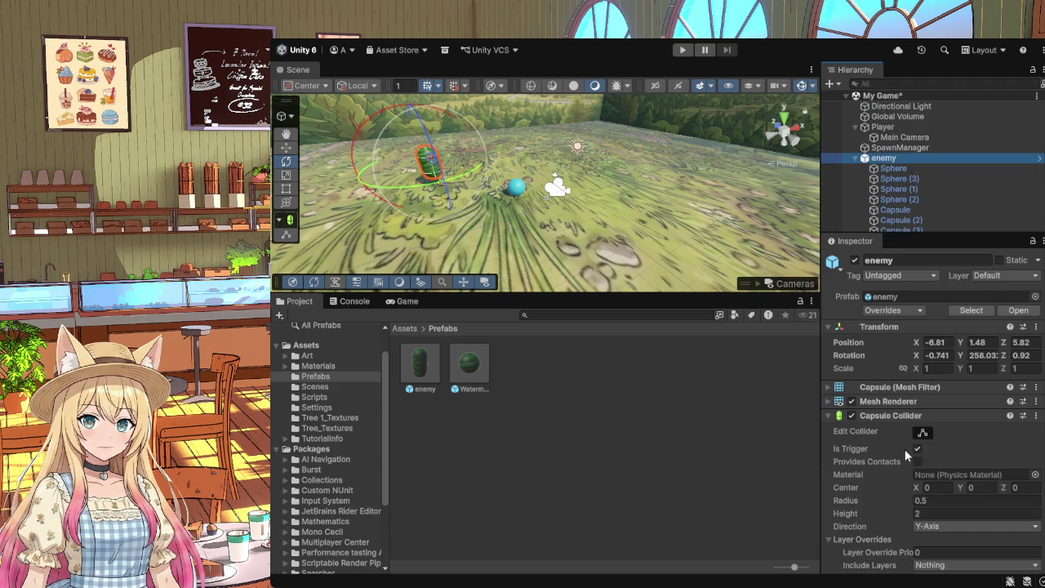
Step: Check the enemy prefab's Rigidbody settings, then go back to the top-level Assets folder
{"action": "scroll", "coordinate": [905, 449], "scroll_direction": "down", "scroll_amount": 6}
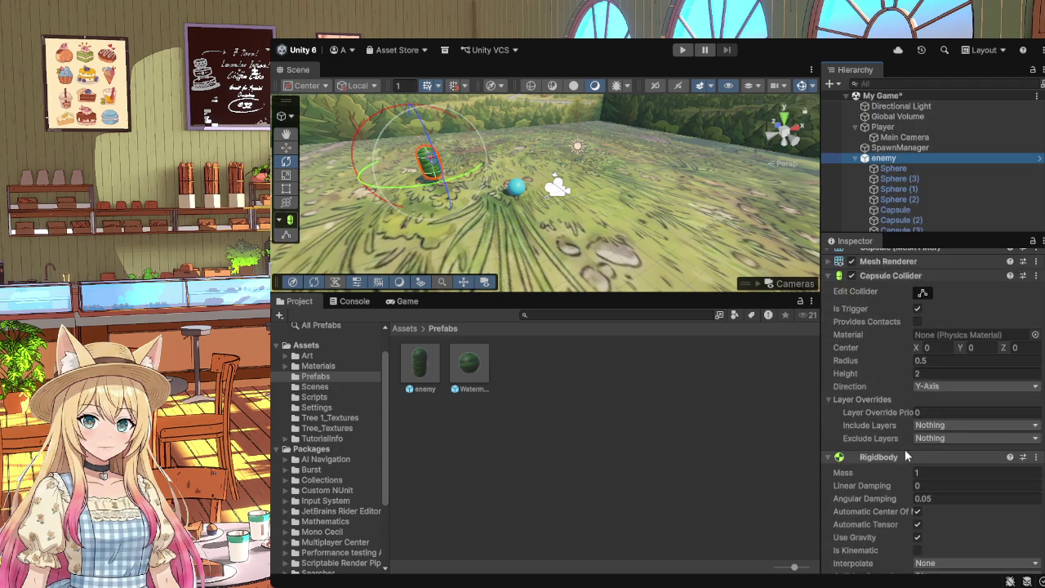
{"action": "left_click", "coordinate": [419, 367]}
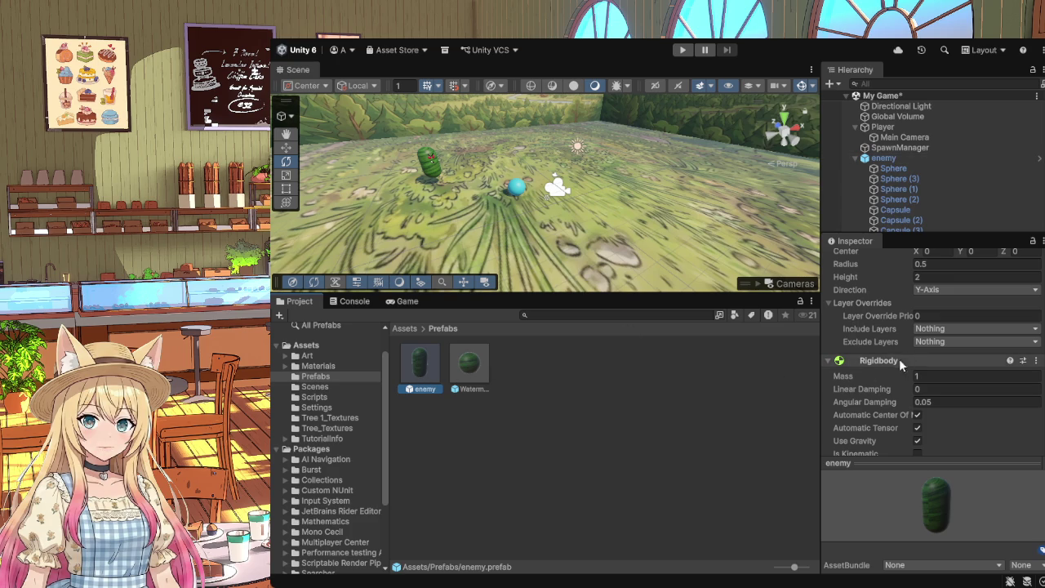
{"action": "scroll", "coordinate": [914, 357], "scroll_direction": "down", "scroll_amount": 5}
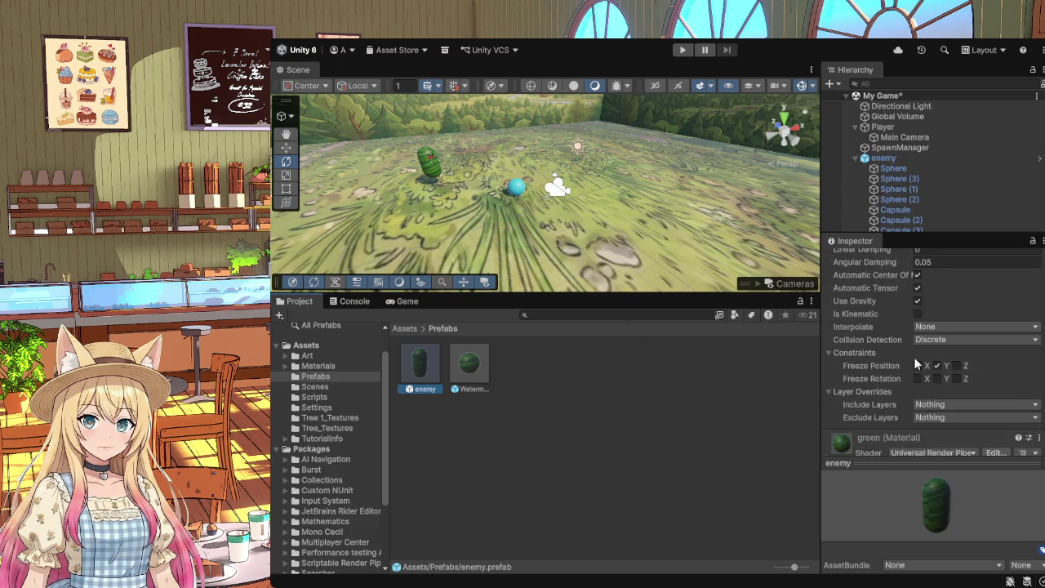
{"action": "left_click", "coordinate": [307, 346]}
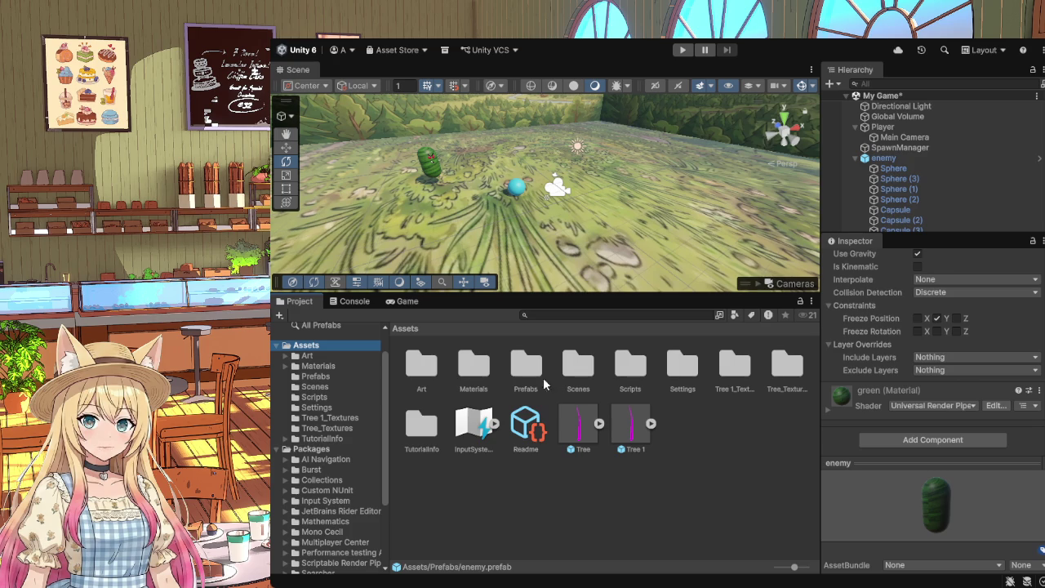
Step: Collapse the enemy and enviroment groups in the Hierarchy
{"action": "left_click", "coordinate": [628, 365]}
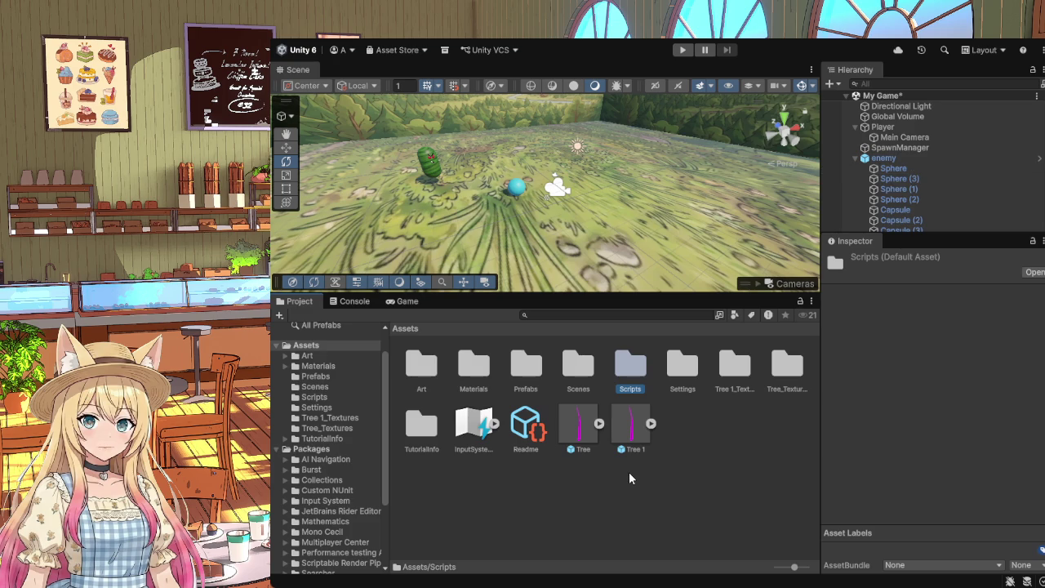
{"action": "left_click", "coordinate": [865, 160]}
{"action": "left_click", "coordinate": [855, 158]}
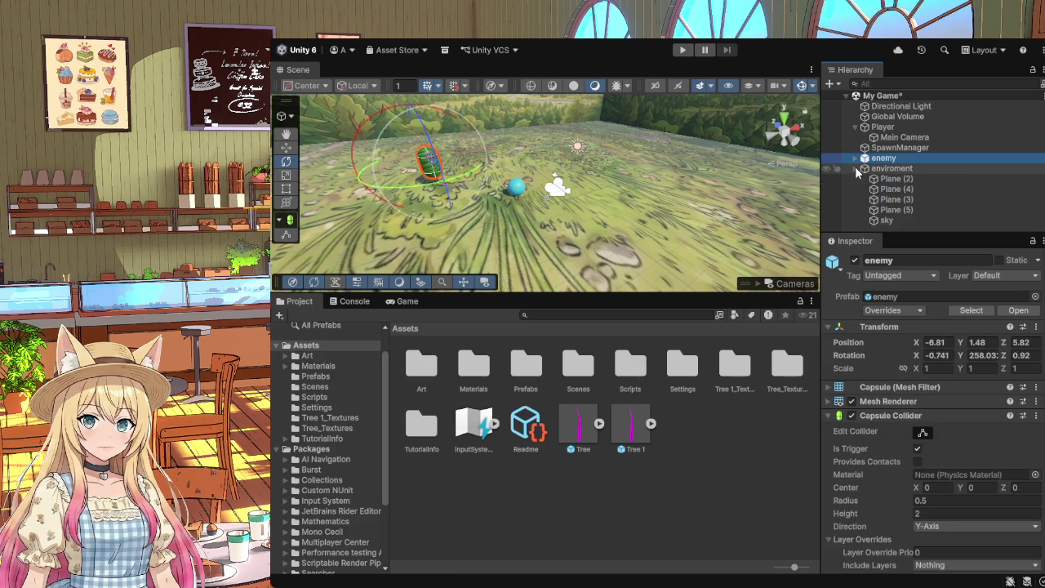
{"action": "left_click", "coordinate": [855, 167]}
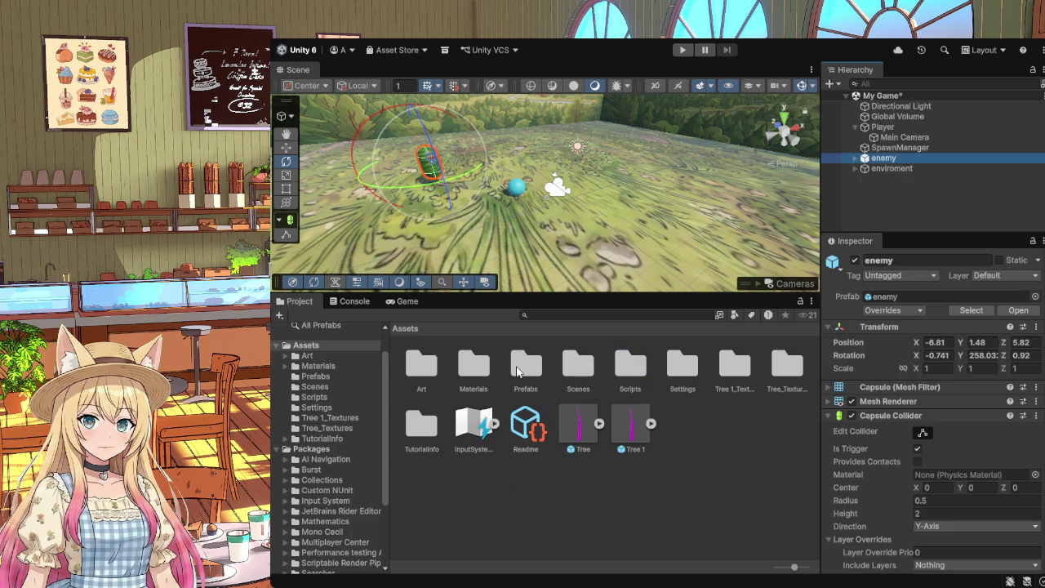
Step: Lock the Inspector on the enemy prefab from the Prefabs folder
{"action": "left_click", "coordinate": [314, 377]}
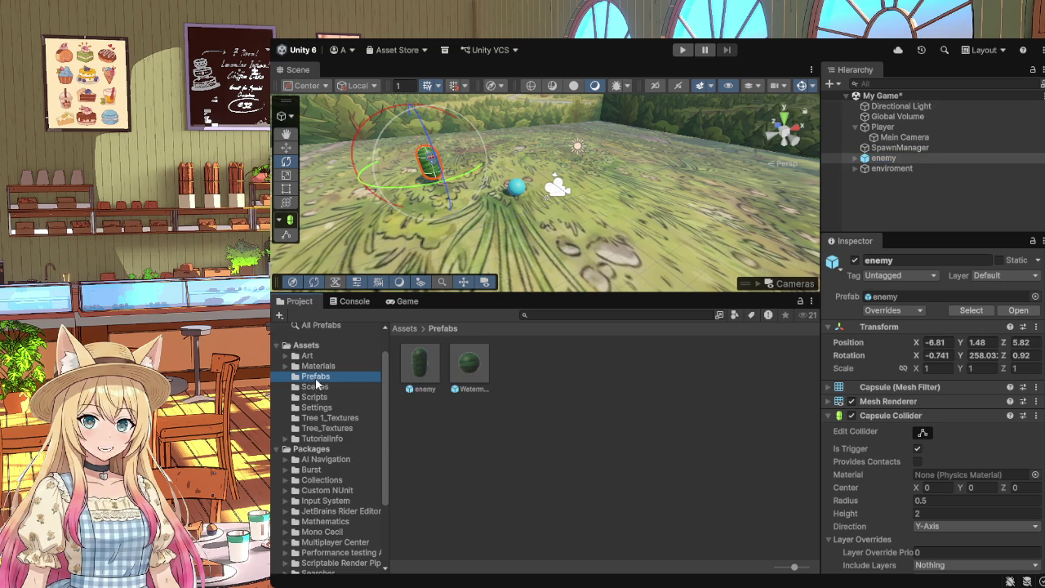
{"action": "left_click", "coordinate": [419, 368]}
{"action": "left_click", "coordinate": [1034, 242]}
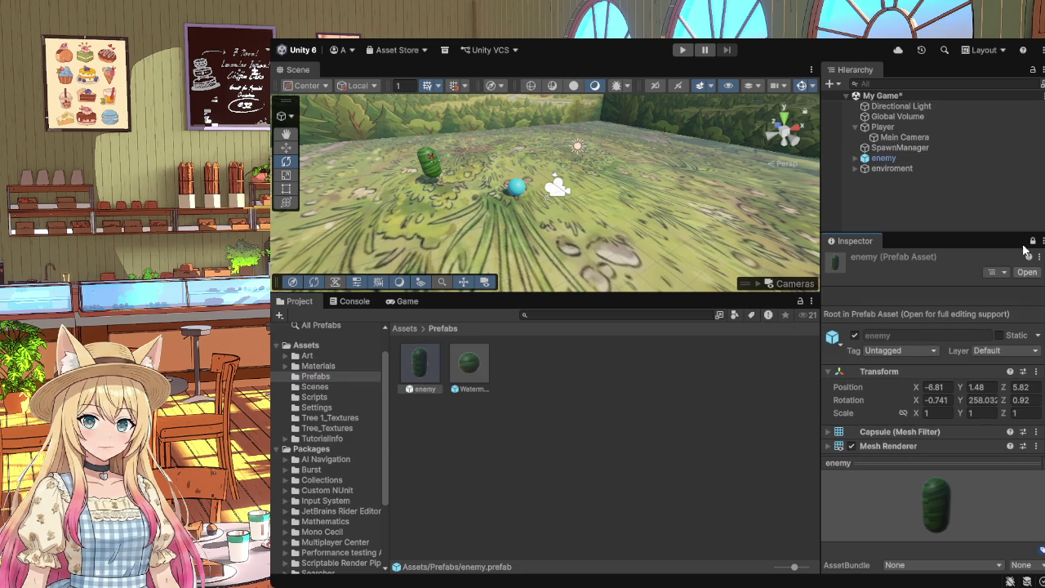
Step: Open Assets/Scripts and select the FollowPlayer script
{"action": "left_click", "coordinate": [349, 350]}
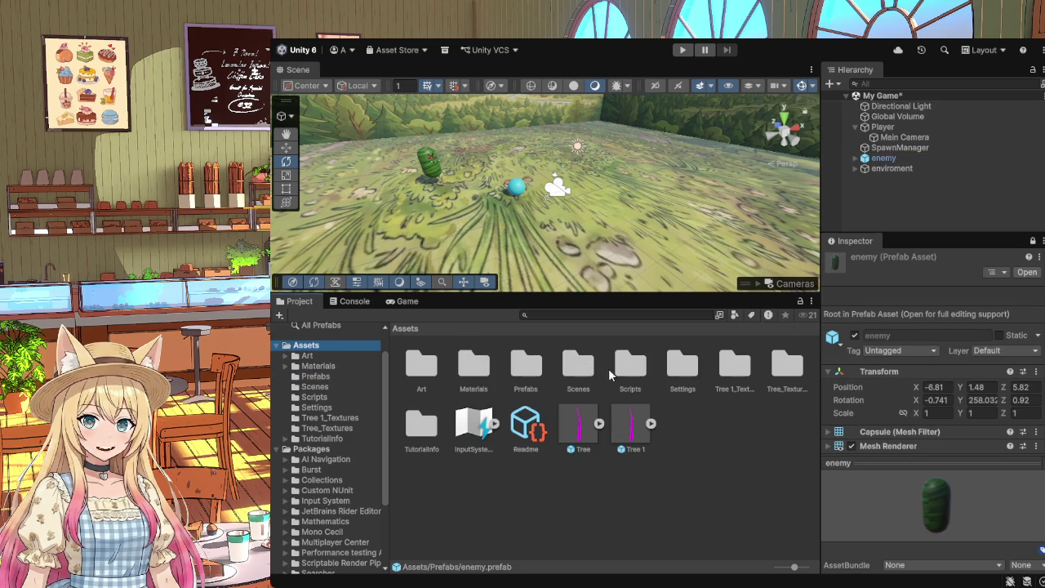
{"action": "double_click", "coordinate": [631, 365]}
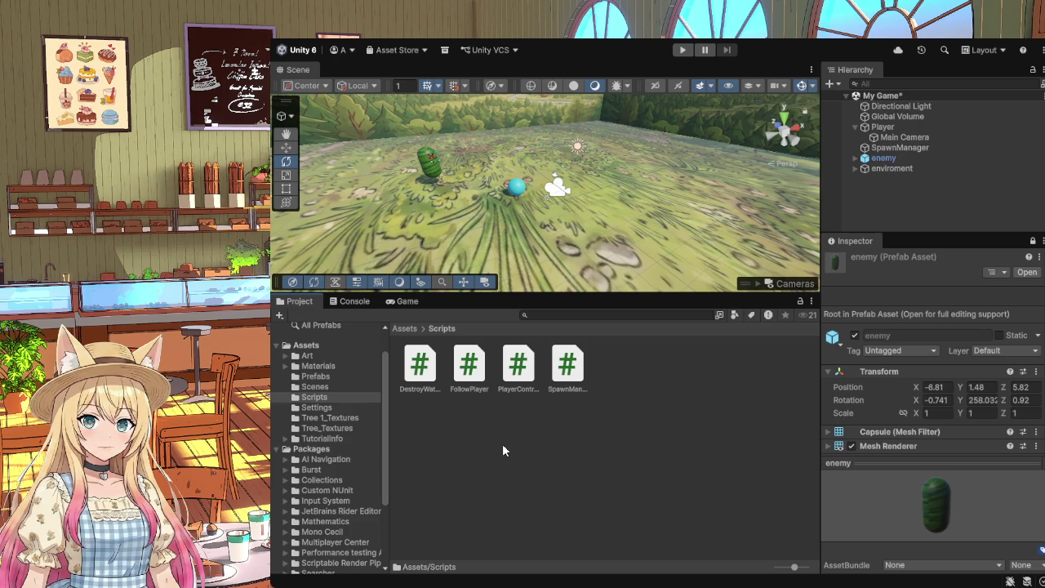
{"action": "left_click", "coordinate": [467, 368]}
Step: Drag the FollowPlayer script onto the enemy prefab and paste a Player Transform reference, which reads Type mismatch
{"action": "left_click_drag", "start_coordinate": [482, 372], "coordinate": [919, 407]}
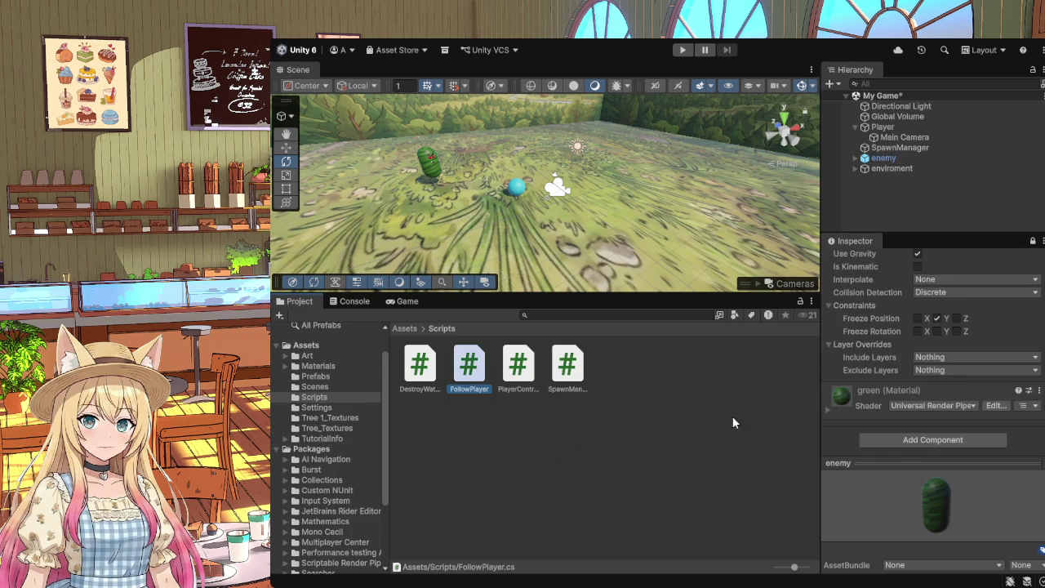
{"action": "mouse_move", "coordinate": [467, 364]}
{"action": "left_mouse_down"}
{"action": "mouse_move", "coordinate": [947, 436]}
{"action": "mouse_move", "coordinate": [942, 428]}
{"action": "left_mouse_up"}
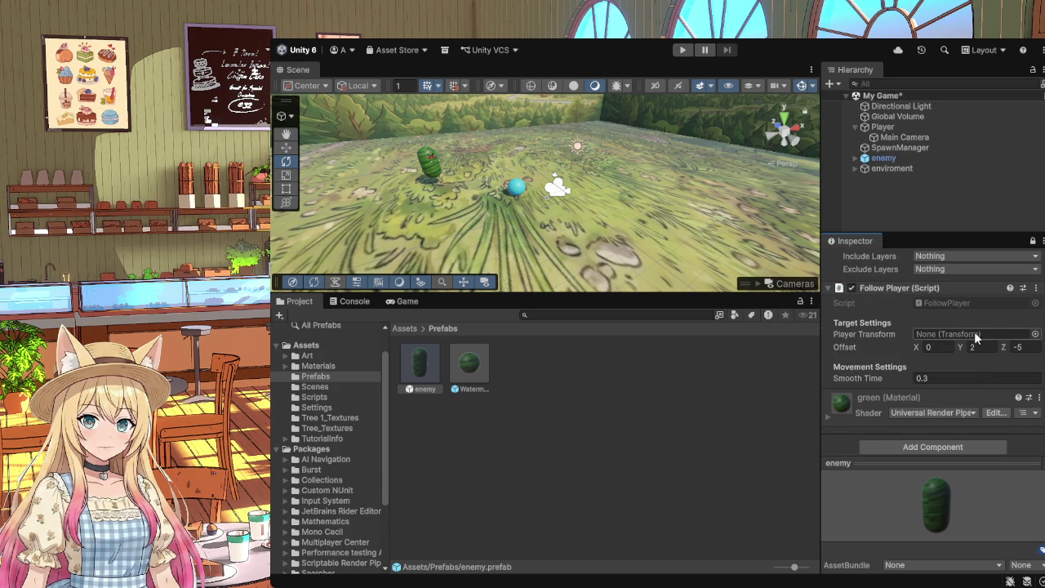
{"action": "left_click", "coordinate": [1032, 335]}
{"action": "key", "text": "ctrl+v"}
{"action": "left_click", "coordinate": [896, 317]}
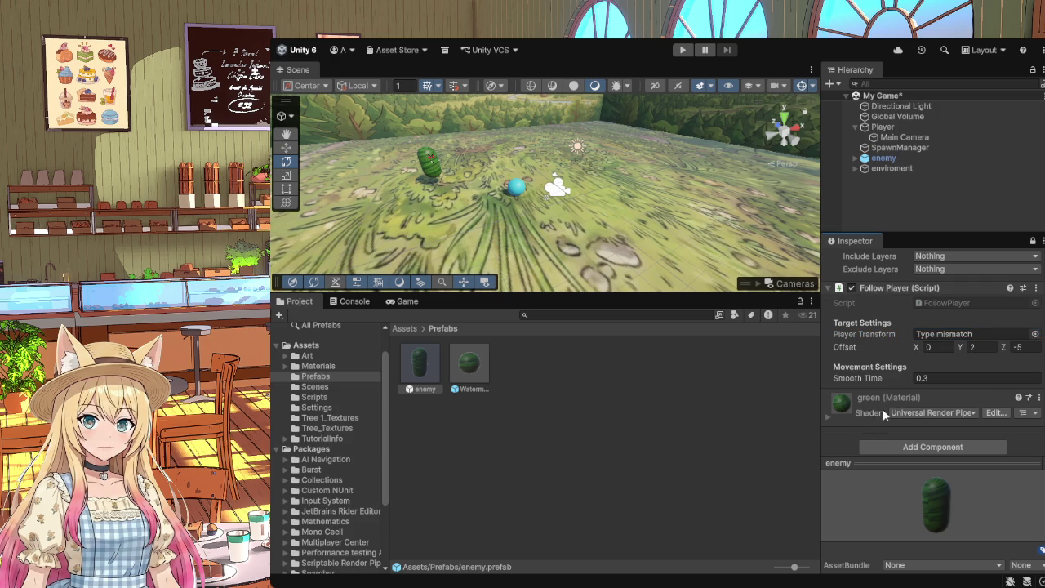
{"action": "left_click", "coordinate": [1035, 336]}
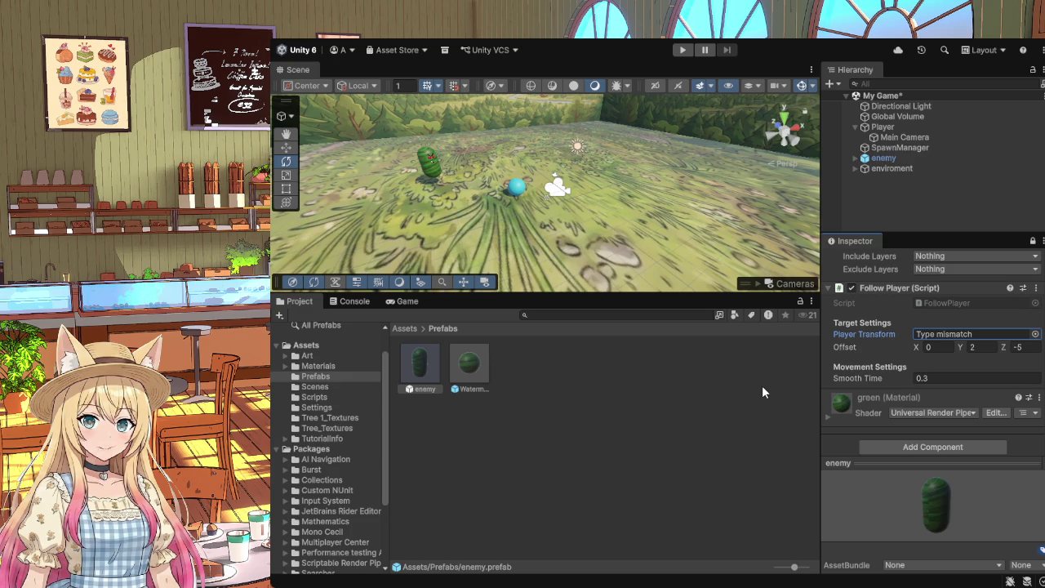
Step: Select the Player object in the Hierarchy
{"action": "left_click", "coordinate": [891, 125]}
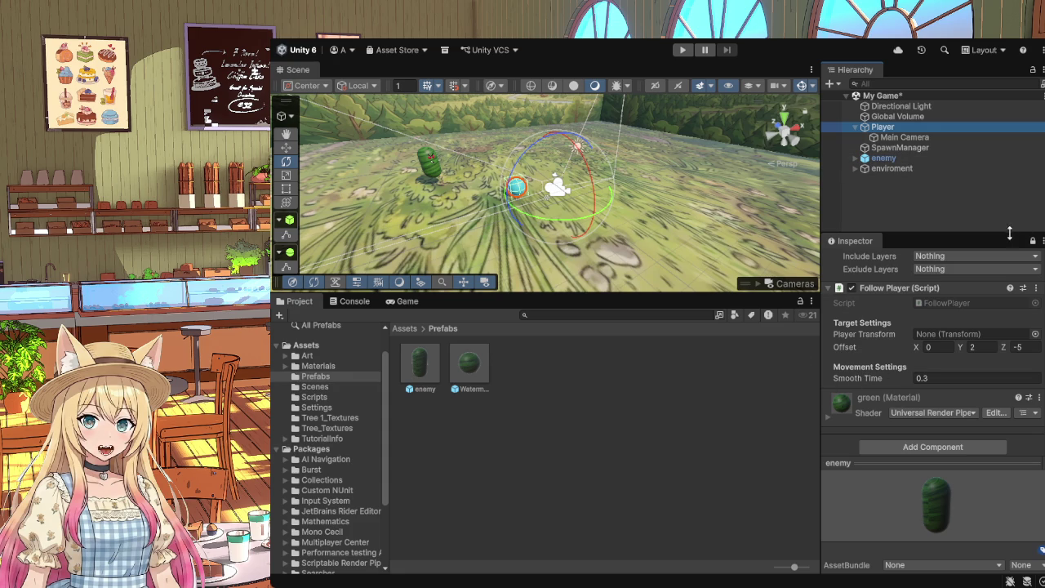
Step: Unlock the Inspector and assign Player to the scene enemy's Follow Player Player Transform
{"action": "left_click", "coordinate": [1033, 241]}
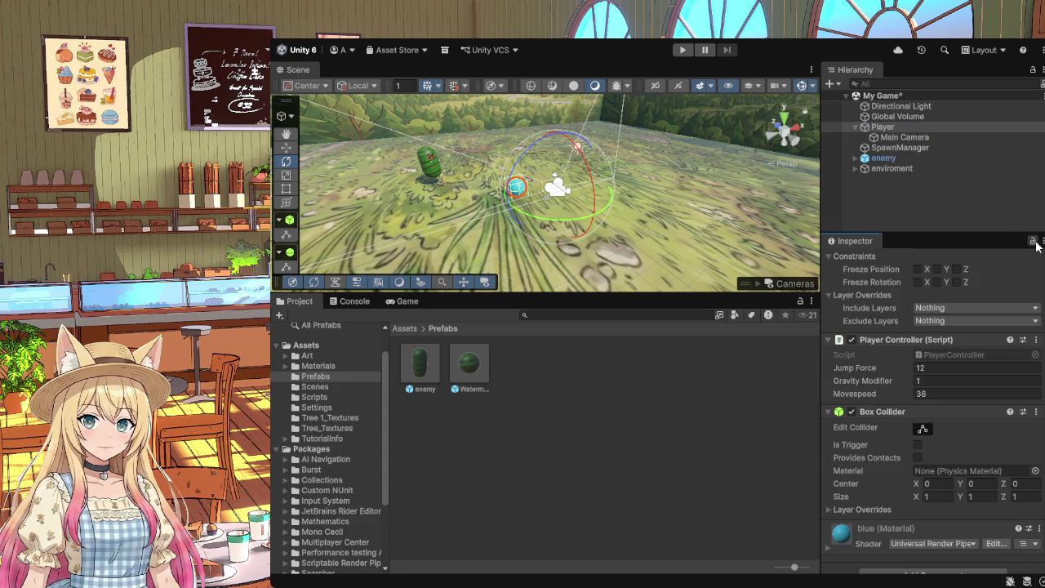
{"action": "left_click", "coordinate": [873, 127]}
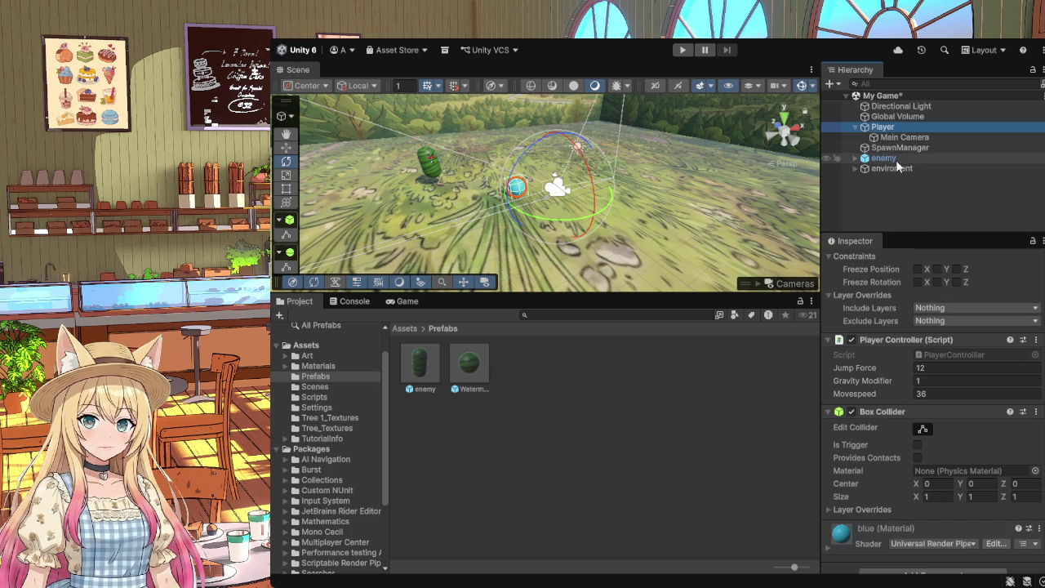
{"action": "left_click", "coordinate": [884, 158]}
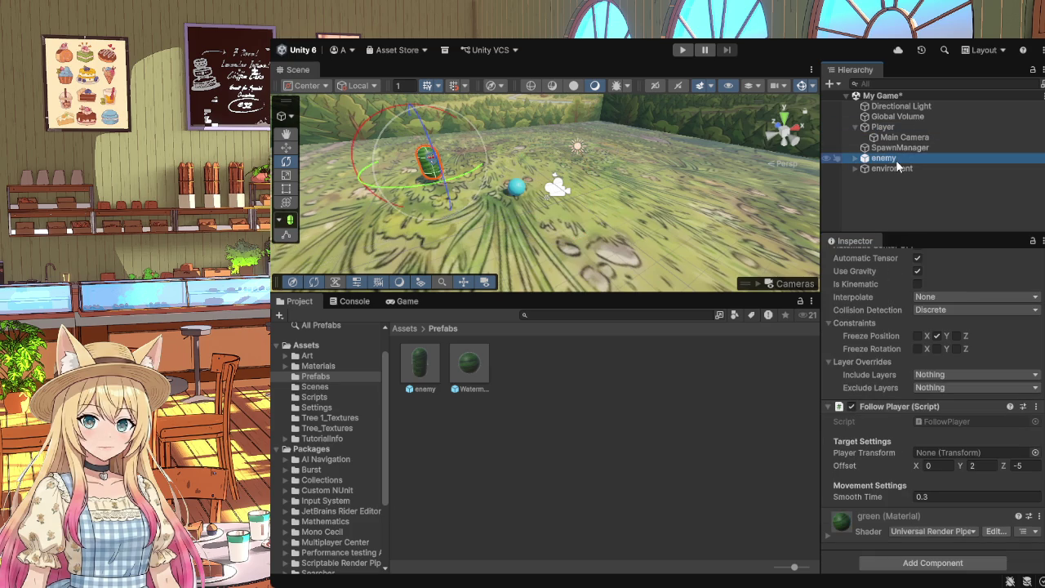
{"action": "left_click", "coordinate": [1036, 452]}
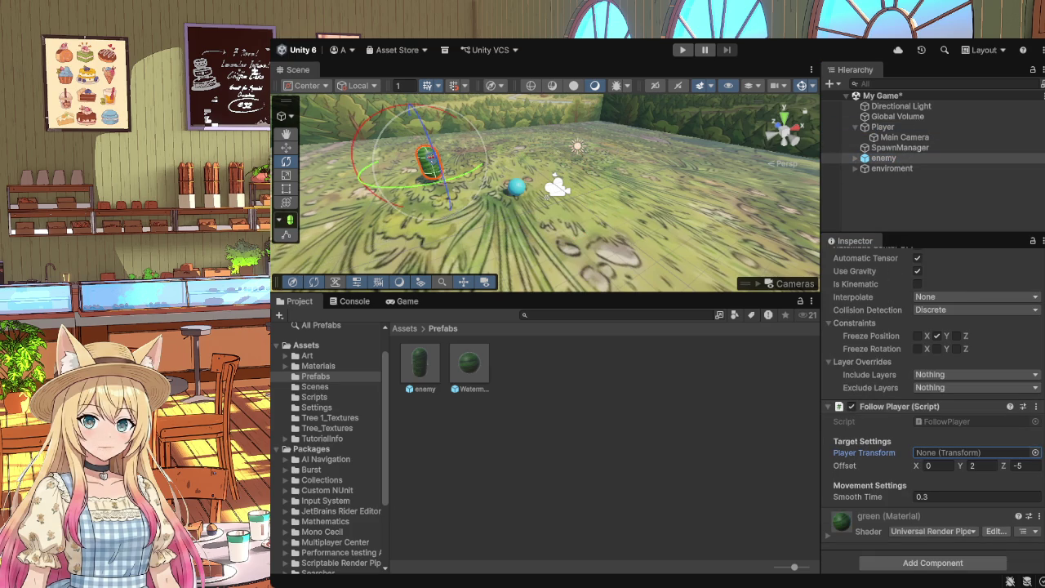
{"action": "left_click_drag", "start_coordinate": [964, 453], "coordinate": [964, 453]}
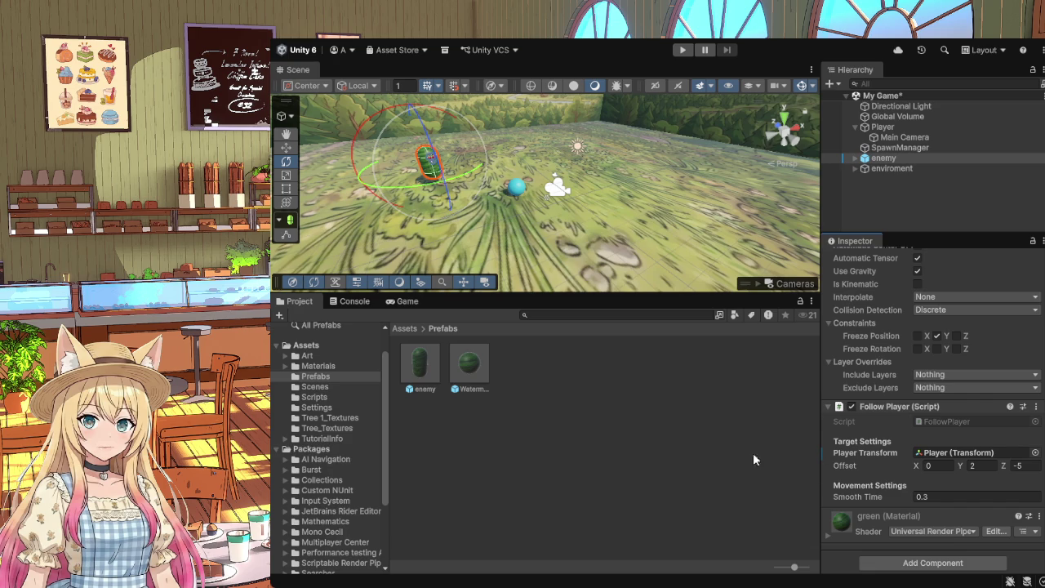
Step: Try dragging Player into the enemy prefab asset's Player Transform, which stays None (Transform)
{"action": "left_click", "coordinate": [420, 367]}
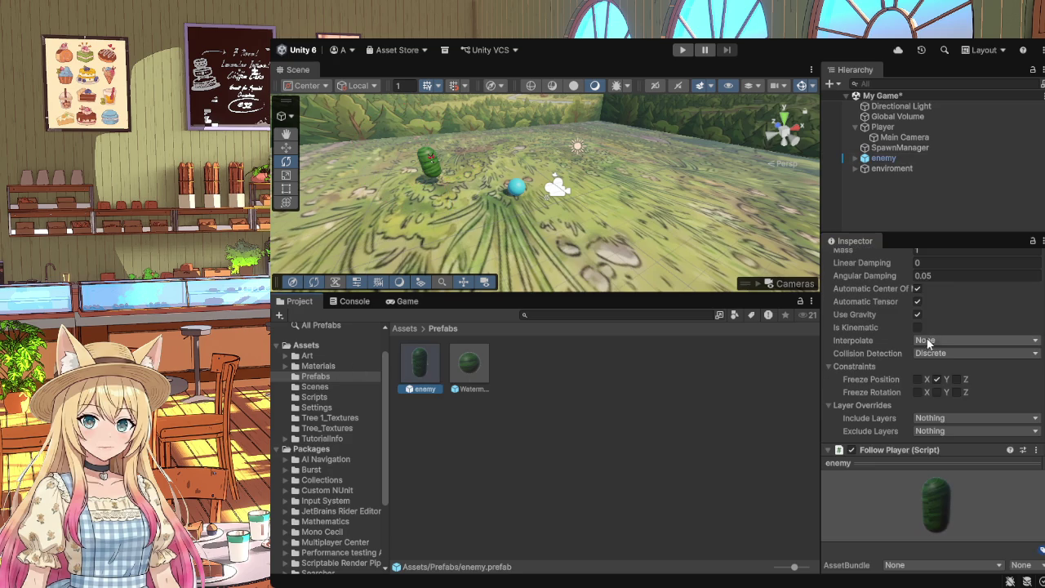
{"action": "scroll", "coordinate": [927, 337], "scroll_direction": "down", "scroll_amount": 3}
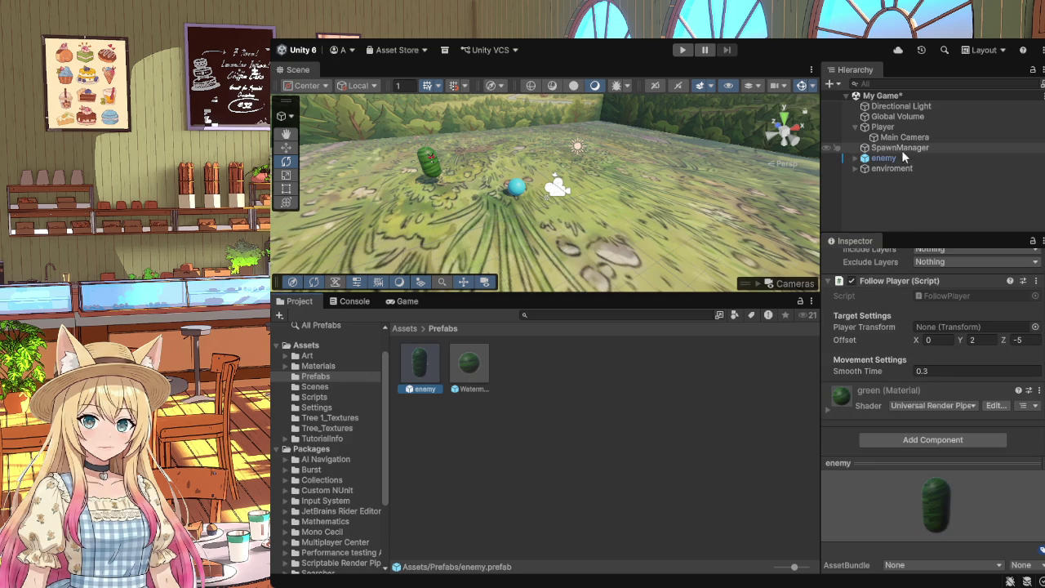
{"action": "left_click", "coordinate": [886, 125]}
{"action": "mouse_move", "coordinate": [887, 125]}
{"action": "left_mouse_down"}
{"action": "mouse_move", "coordinate": [948, 281]}
{"action": "mouse_move", "coordinate": [961, 333]}
{"action": "mouse_move", "coordinate": [960, 436]}
{"action": "mouse_move", "coordinate": [971, 449]}
{"action": "mouse_move", "coordinate": [951, 366]}
{"action": "mouse_move", "coordinate": [1001, 363]}
{"action": "mouse_move", "coordinate": [1004, 343]}
{"action": "left_mouse_up"}
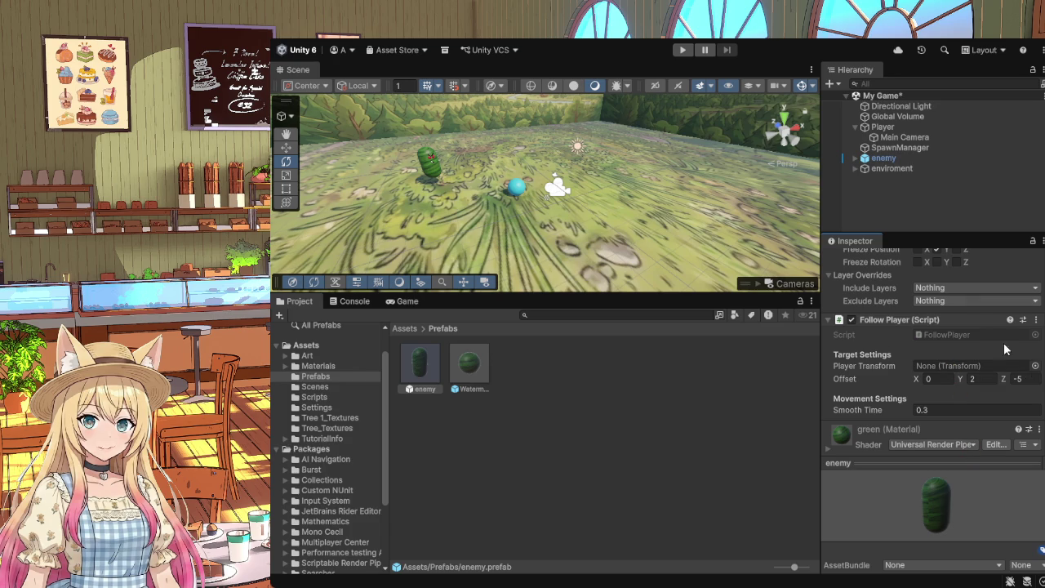
{"action": "left_click", "coordinate": [868, 127]}
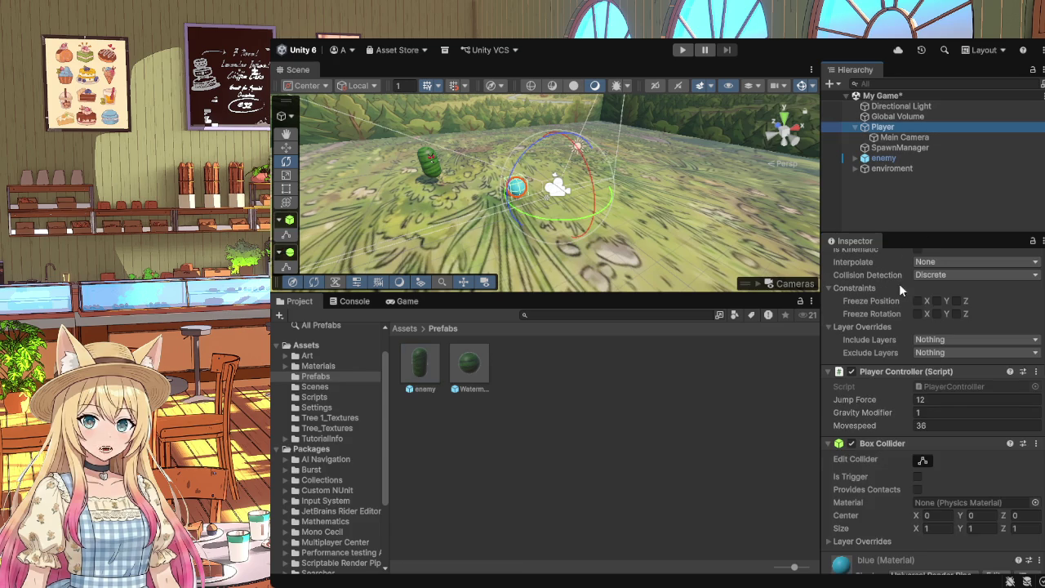
{"action": "left_click", "coordinate": [420, 383]}
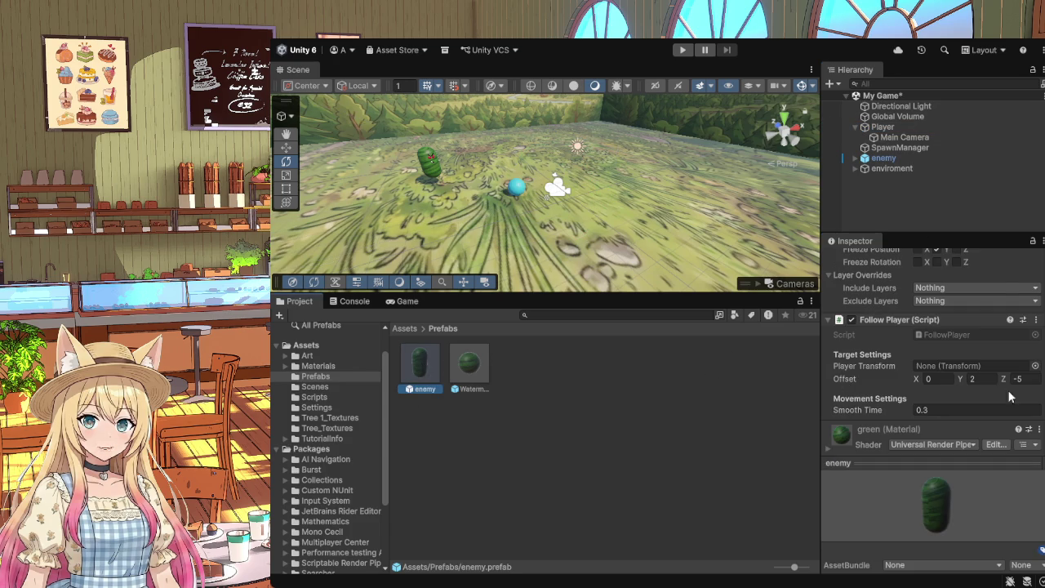
{"action": "scroll", "coordinate": [1008, 390], "scroll_direction": "down", "scroll_amount": 2}
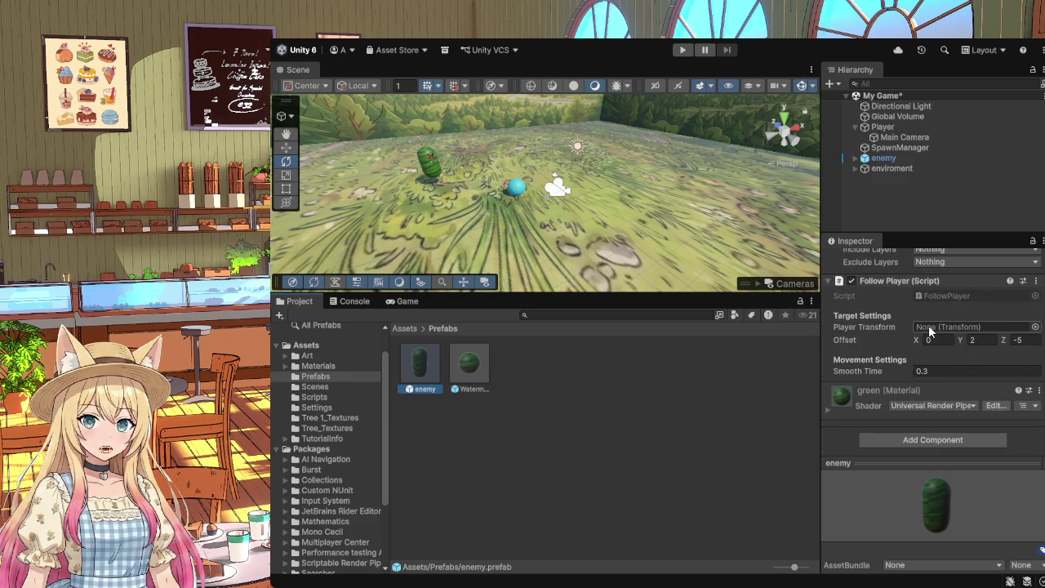
{"action": "left_click", "coordinate": [899, 159]}
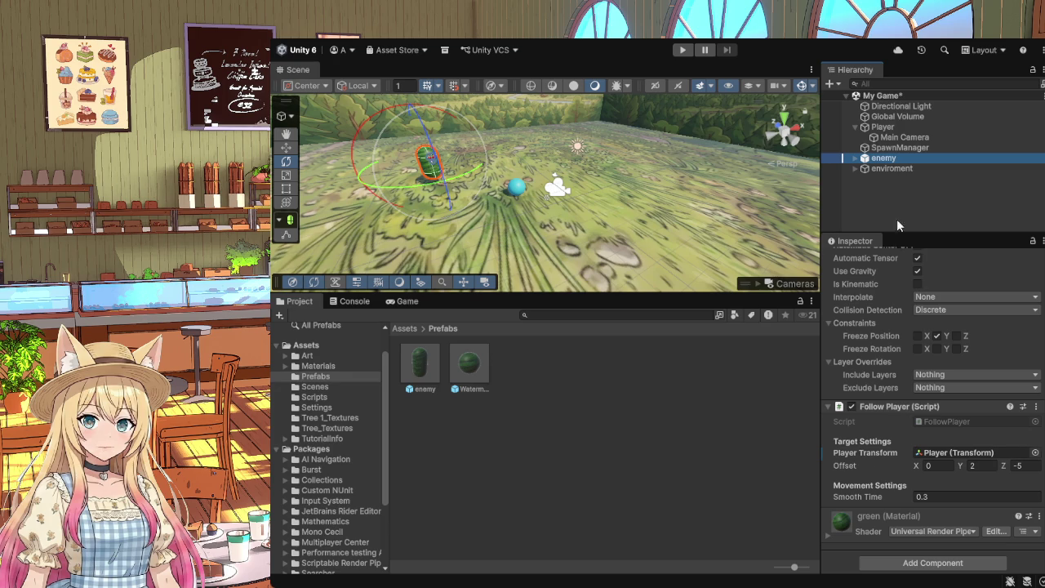
{"action": "left_click", "coordinate": [421, 363]}
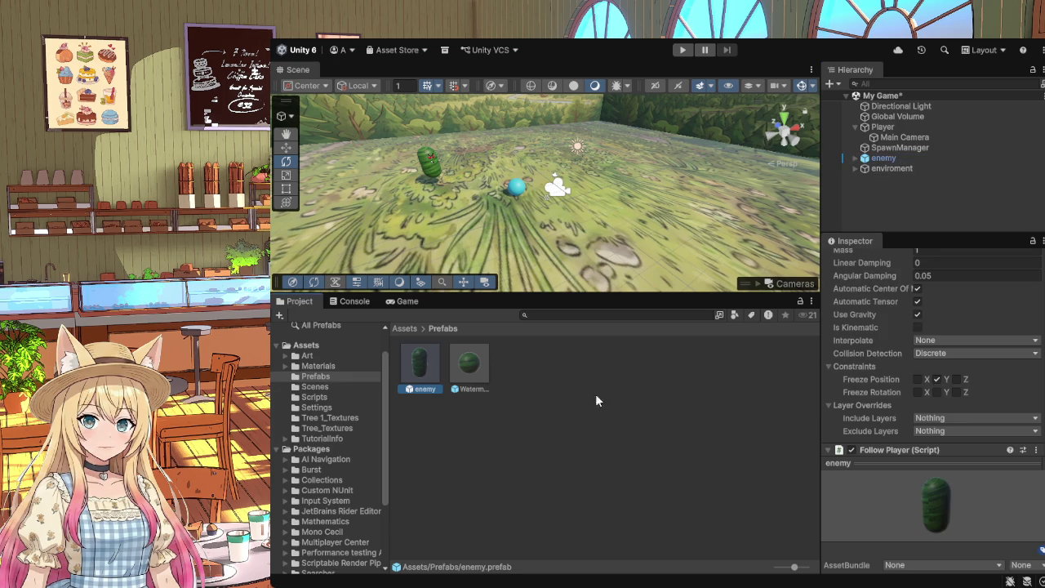
{"action": "scroll", "coordinate": [957, 410], "scroll_direction": "down", "scroll_amount": 3}
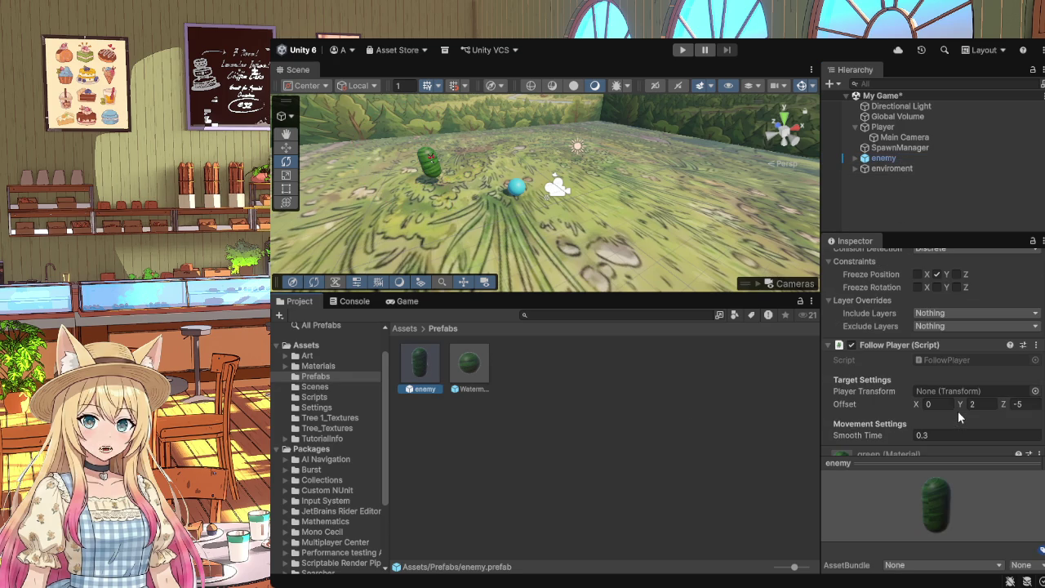
{"action": "scroll", "coordinate": [957, 411], "scroll_direction": "down", "scroll_amount": 2}
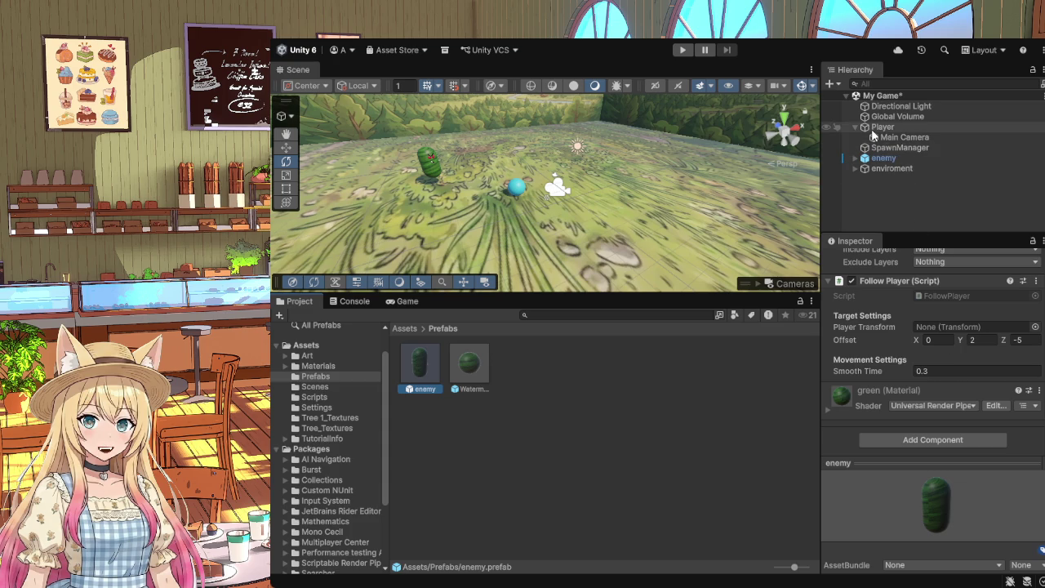
Step: Reselect the scene enemy, then delete the enemy prefab asset from Assets/Prefabs
{"action": "left_click", "coordinate": [884, 159]}
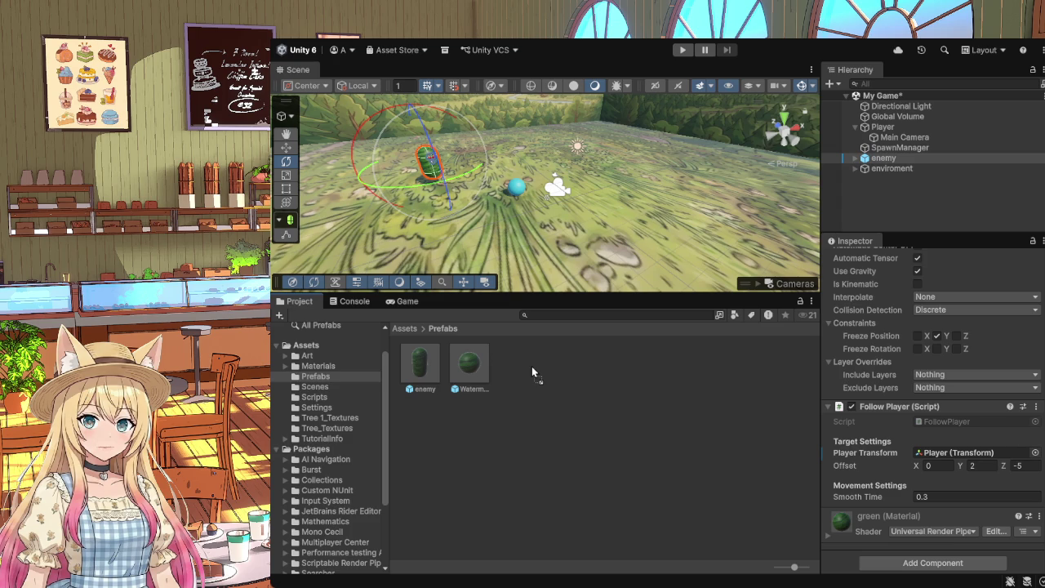
{"action": "left_click", "coordinate": [895, 159]}
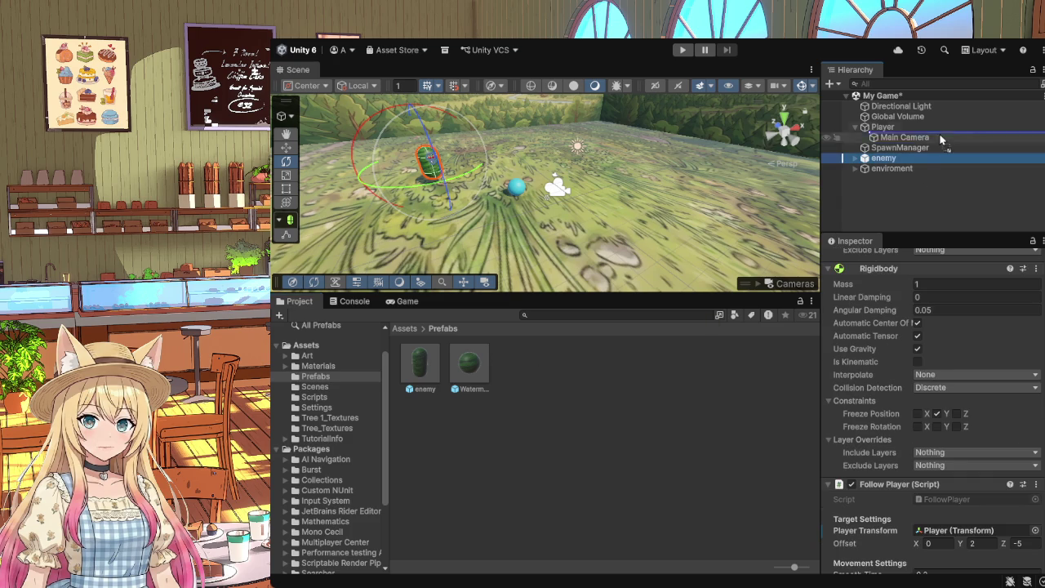
{"action": "left_click", "coordinate": [895, 161]}
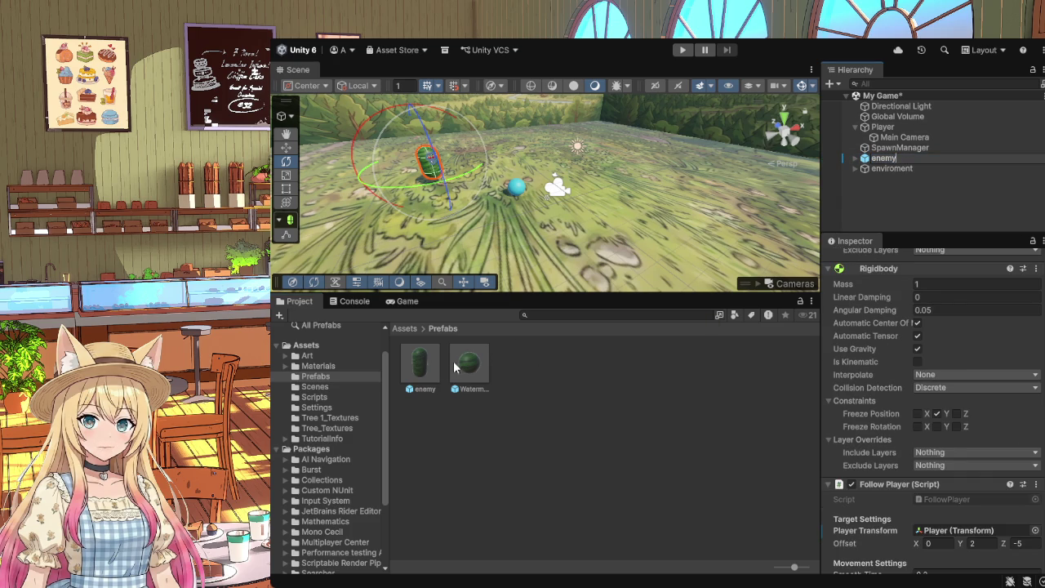
{"action": "left_click", "coordinate": [421, 369]}
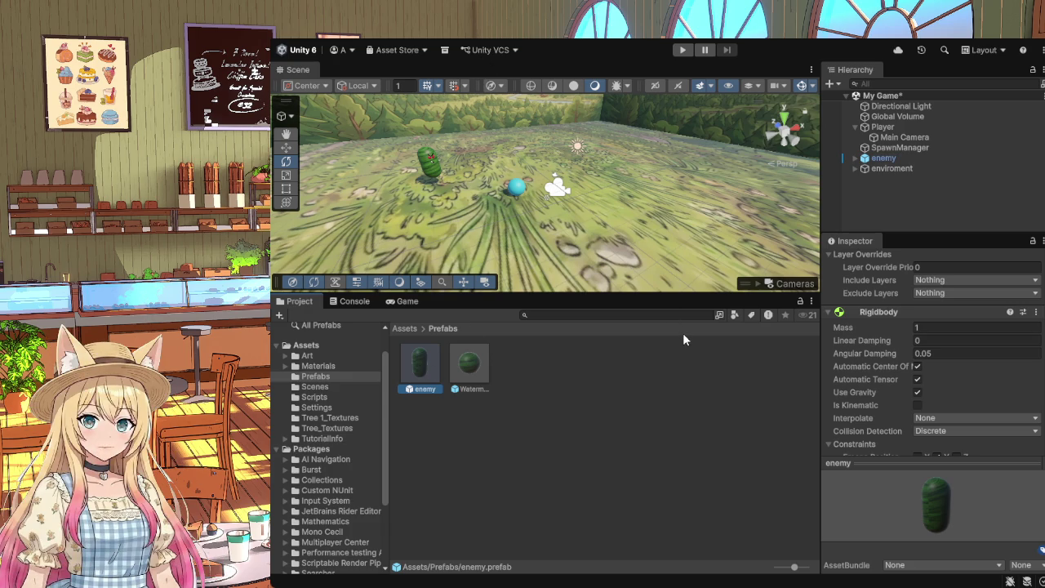
{"action": "key", "text": "Delete"}
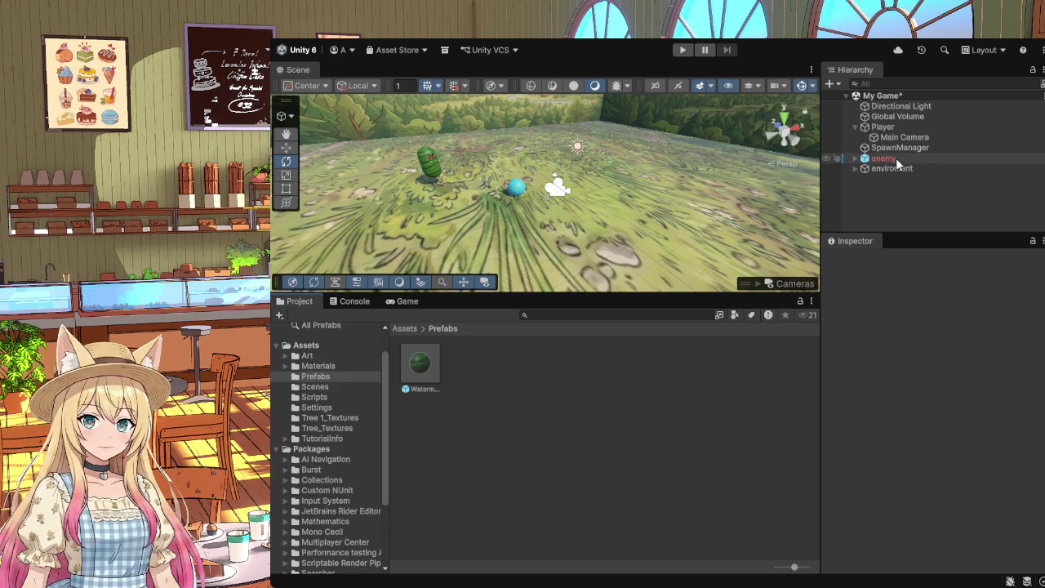
Step: Drag the scene enemy into Assets/Prefabs to recreate the enemy prefab
{"action": "mouse_move", "coordinate": [888, 159]}
{"action": "left_mouse_down"}
{"action": "mouse_move", "coordinate": [580, 396]}
{"action": "mouse_move", "coordinate": [539, 444]}
{"action": "left_mouse_up"}
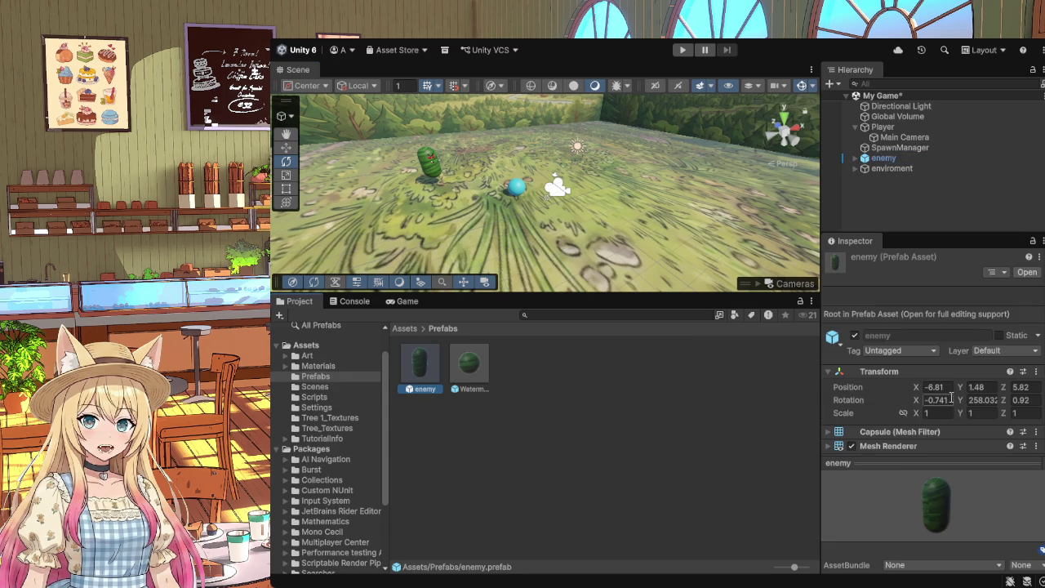
{"action": "scroll", "coordinate": [951, 397], "scroll_direction": "down", "scroll_amount": 8}
{"action": "scroll", "coordinate": [952, 393], "scroll_direction": "down", "scroll_amount": 5}
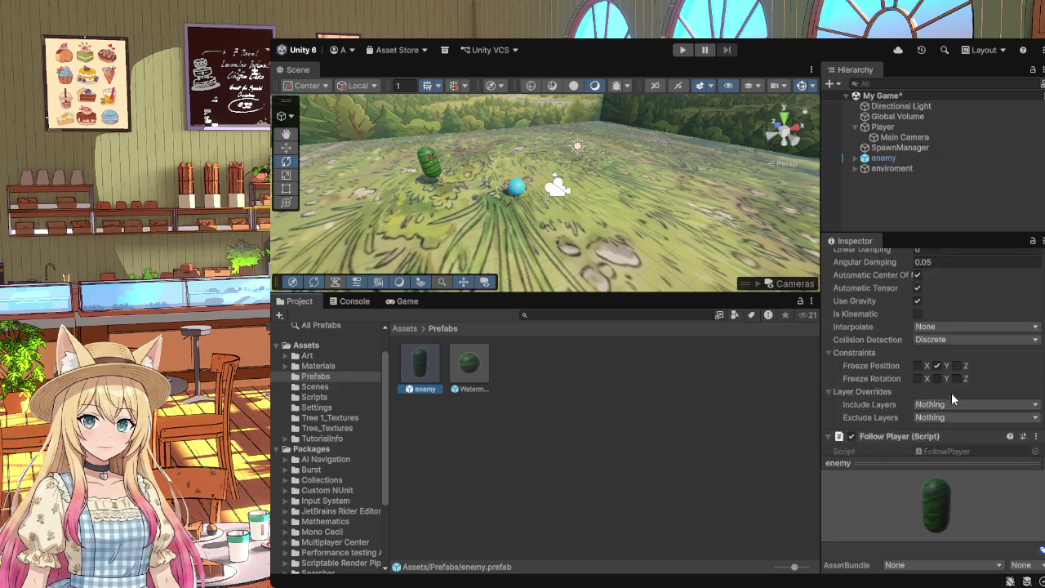
{"action": "scroll", "coordinate": [951, 393], "scroll_direction": "down", "scroll_amount": 2}
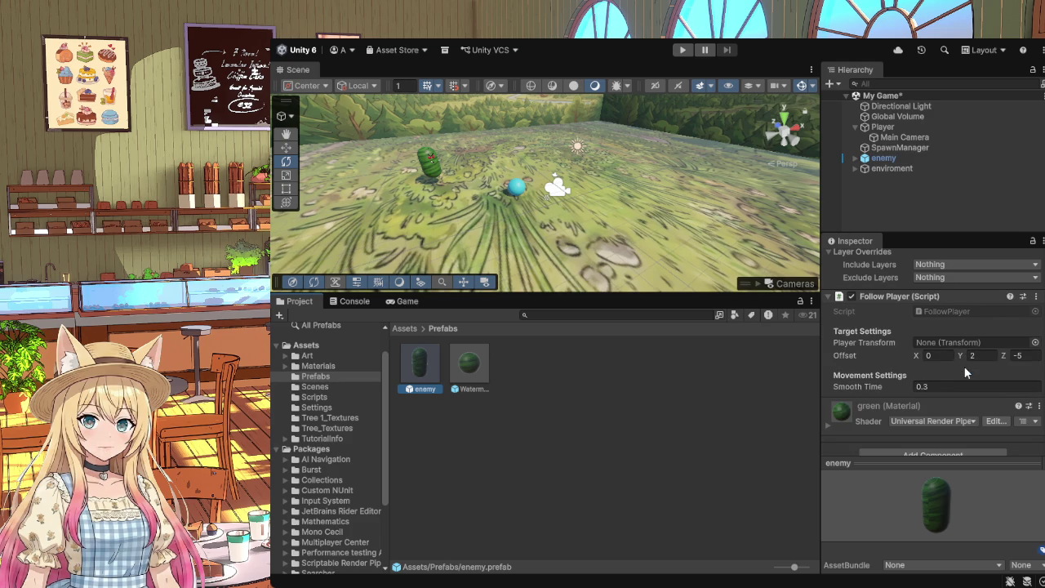
{"action": "left_click", "coordinate": [888, 159]}
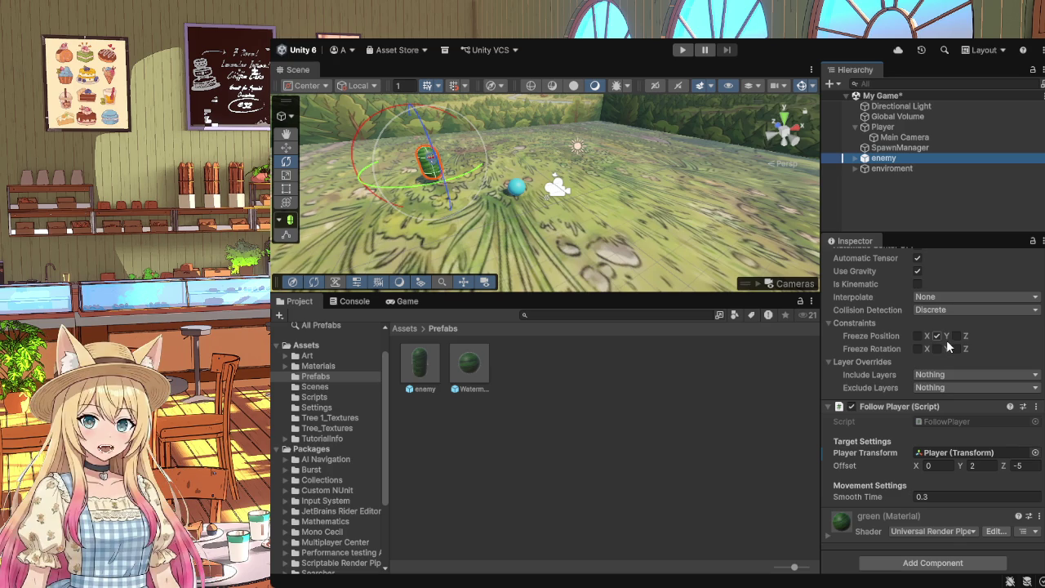
{"action": "scroll", "coordinate": [951, 351], "scroll_direction": "down", "scroll_amount": 1}
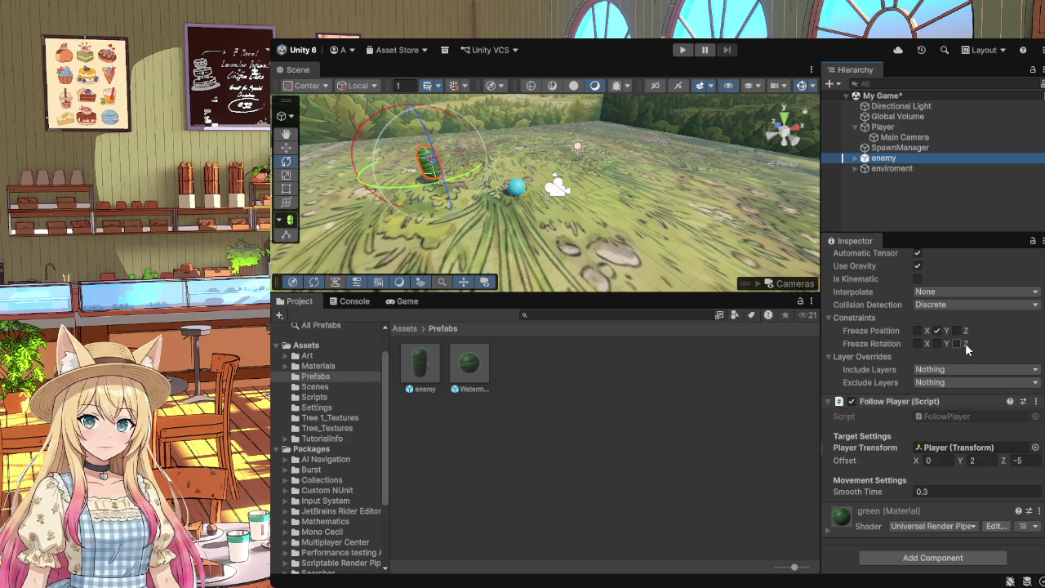
{"action": "scroll", "coordinate": [965, 343], "scroll_direction": "up", "scroll_amount": 5}
{"action": "scroll", "coordinate": [966, 349], "scroll_direction": "up", "scroll_amount": 3}
{"action": "scroll", "coordinate": [966, 350], "scroll_direction": "up", "scroll_amount": 3}
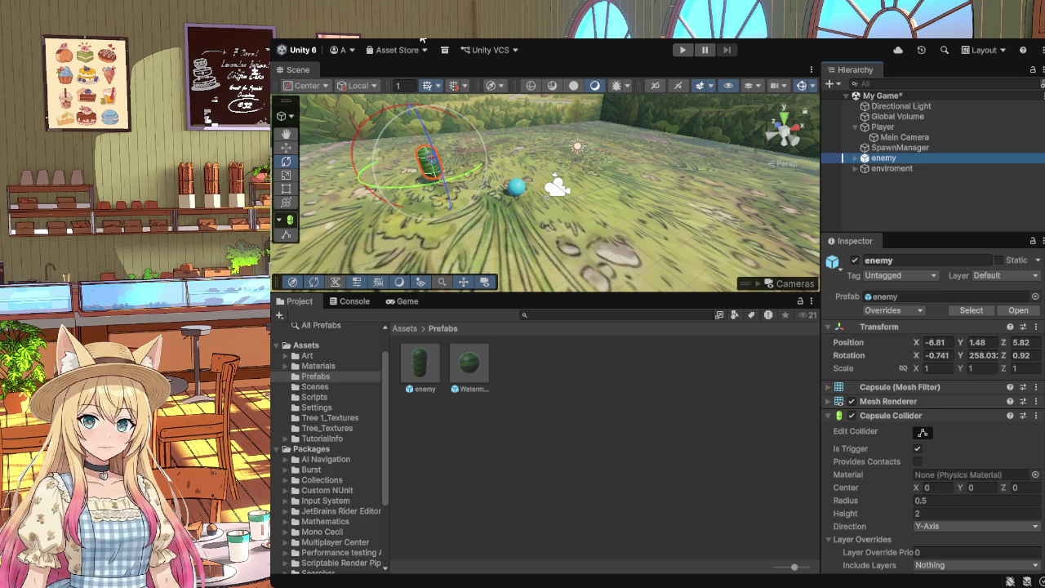
Step: Review the recreated enemy prefab's Rigidbody, then select SpawnManager to see its Watermelon spawning settings
{"action": "left_click", "coordinate": [419, 368]}
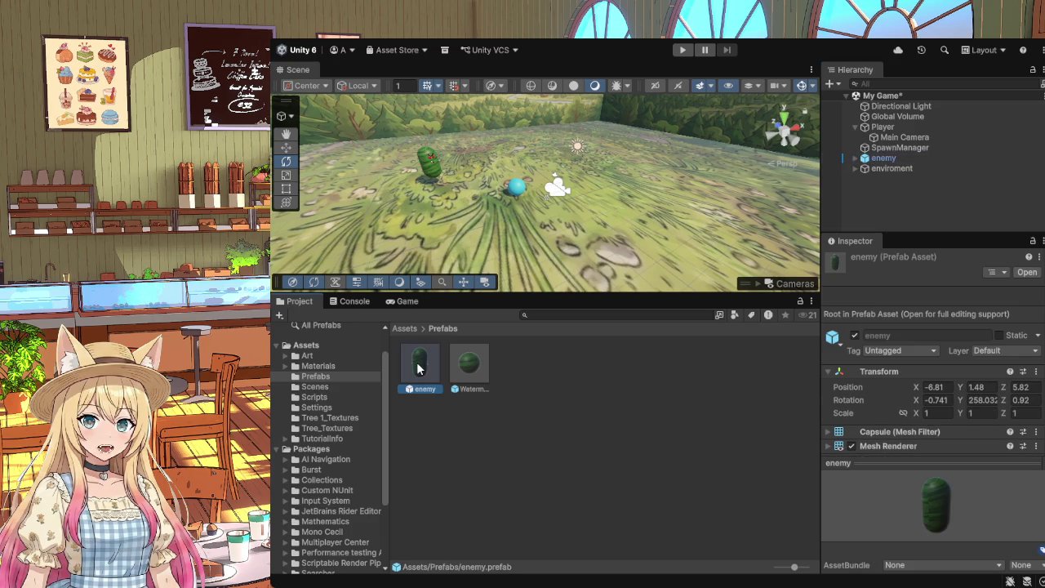
{"action": "scroll", "coordinate": [972, 363], "scroll_direction": "down", "scroll_amount": 3}
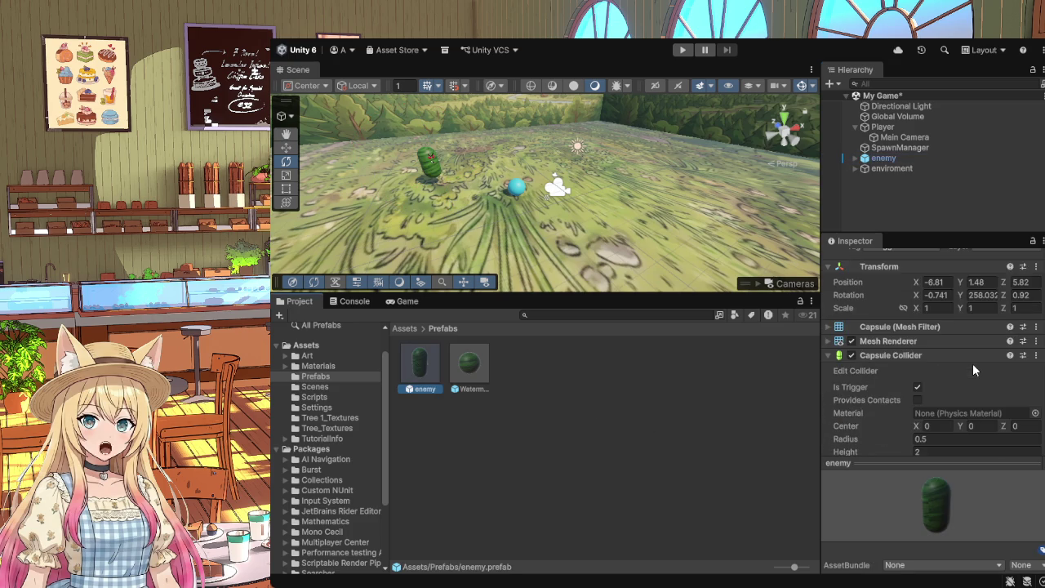
{"action": "scroll", "coordinate": [973, 365], "scroll_direction": "down", "scroll_amount": 3}
{"action": "scroll", "coordinate": [972, 364], "scroll_direction": "down", "scroll_amount": 3}
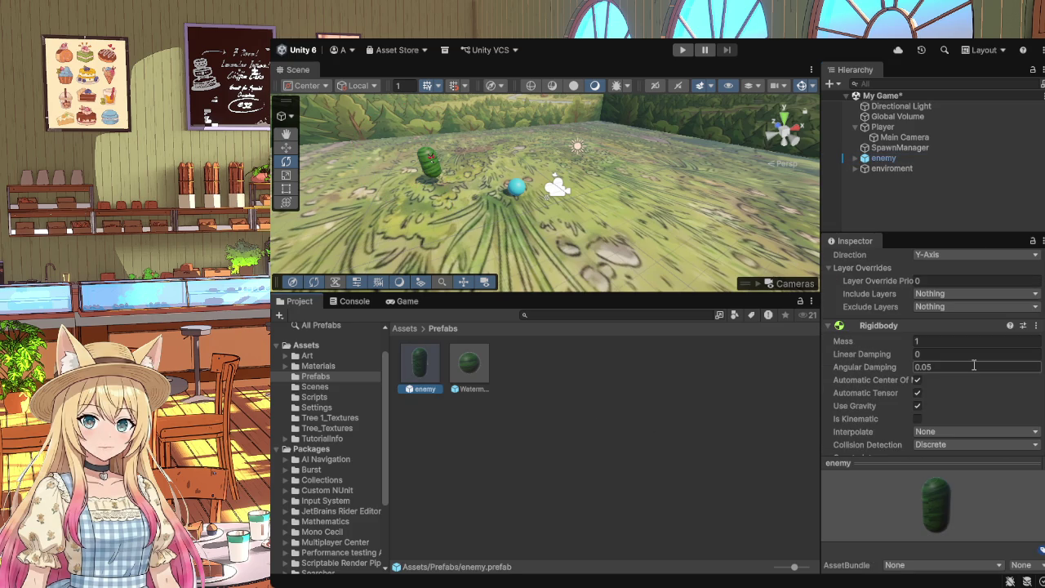
{"action": "left_click", "coordinate": [912, 150]}
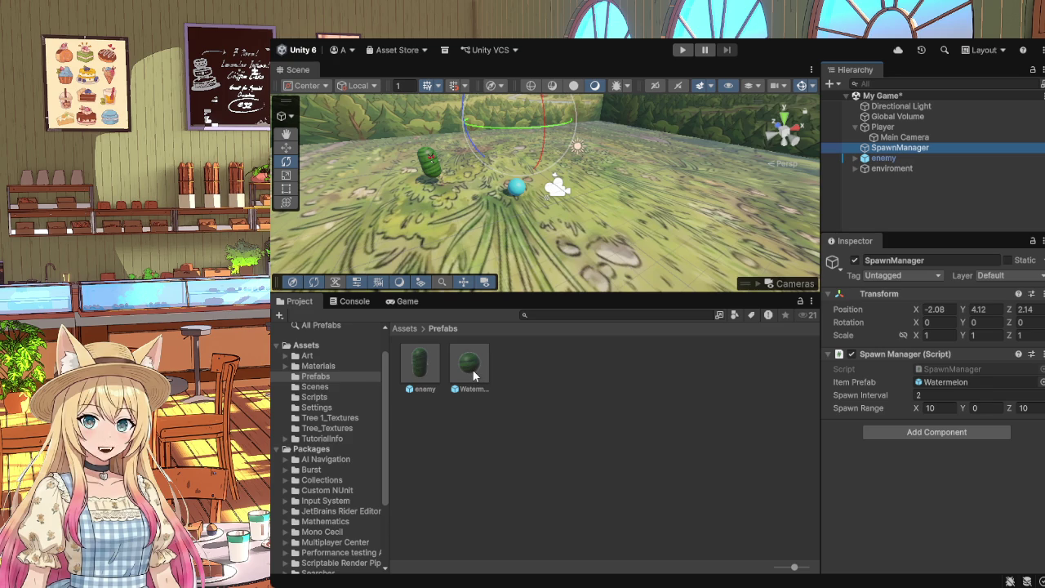
Step: Inspect the enemy prefab's Follow Player: Player Transform None, Offset 0, 2, -5, Smooth Time 0.3
{"action": "left_click", "coordinate": [419, 370]}
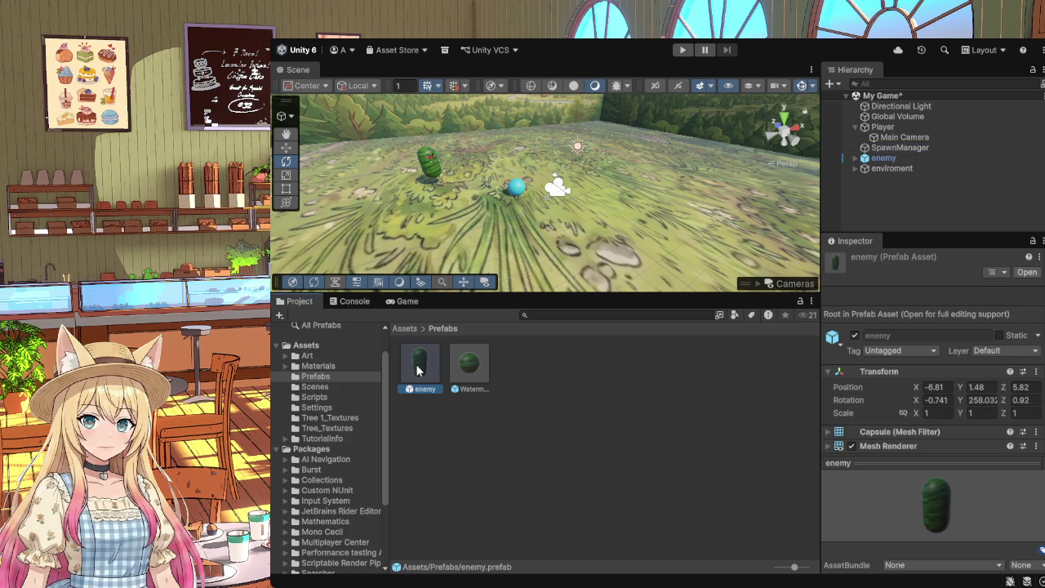
{"action": "scroll", "coordinate": [931, 398], "scroll_direction": "down", "scroll_amount": 5}
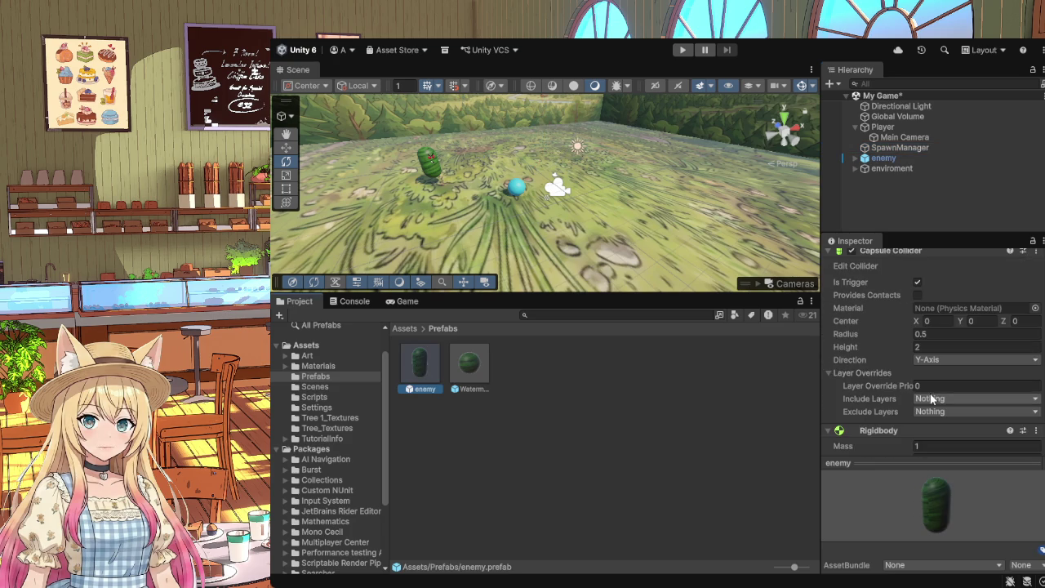
{"action": "scroll", "coordinate": [930, 398], "scroll_direction": "down", "scroll_amount": 3}
{"action": "scroll", "coordinate": [930, 395], "scroll_direction": "down", "scroll_amount": 3}
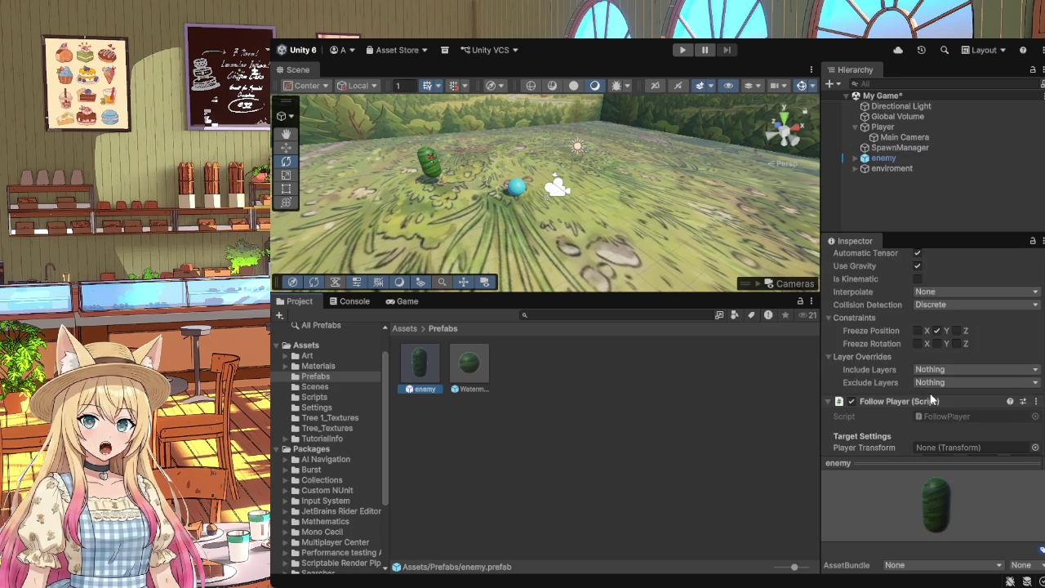
{"action": "scroll", "coordinate": [930, 398], "scroll_direction": "down", "scroll_amount": 3}
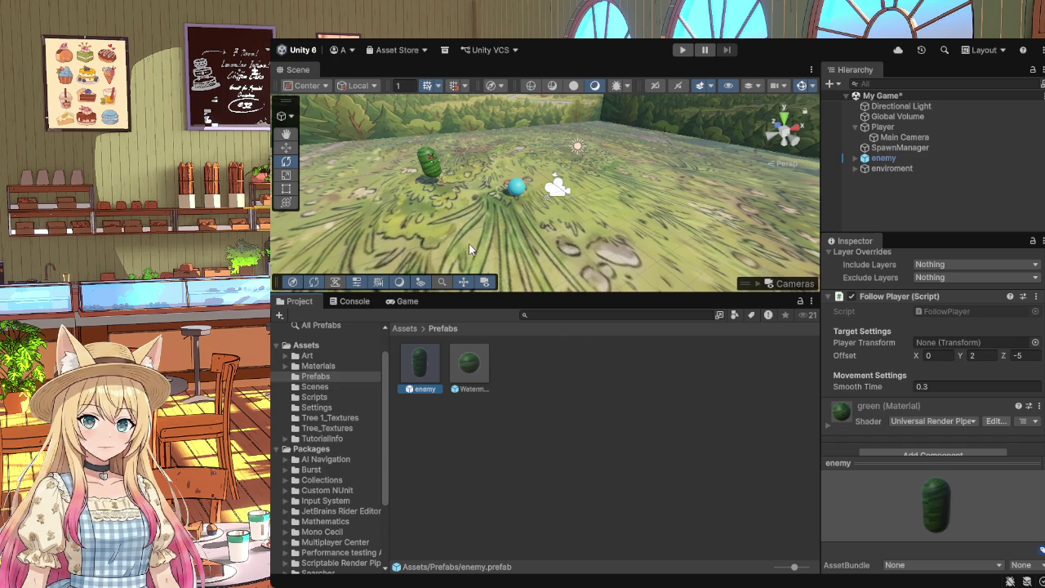
{"action": "scroll", "coordinate": [947, 357], "scroll_direction": "down", "scroll_amount": 1}
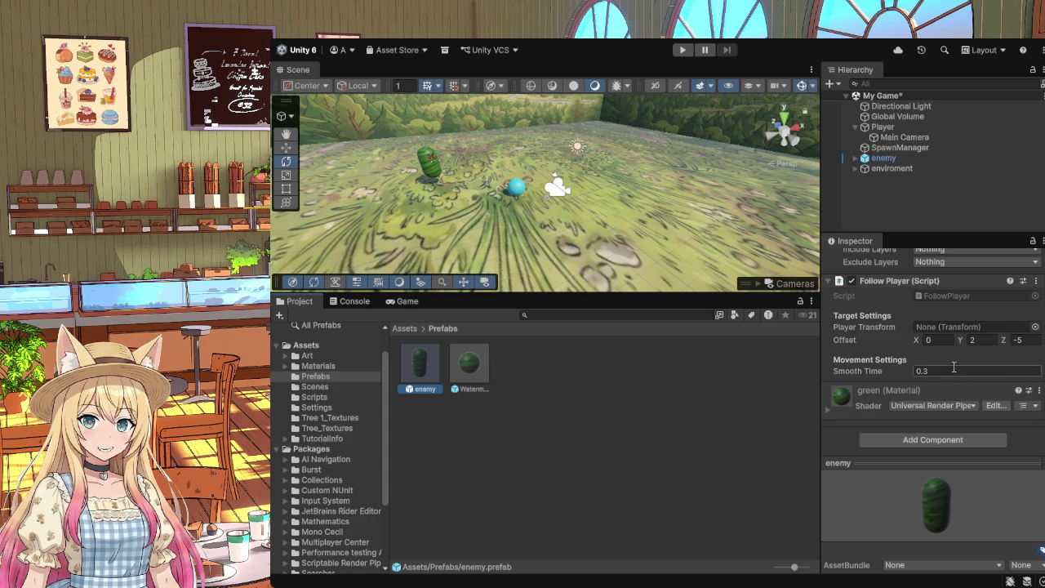
{"action": "scroll", "coordinate": [950, 377], "scroll_direction": "up", "scroll_amount": 4}
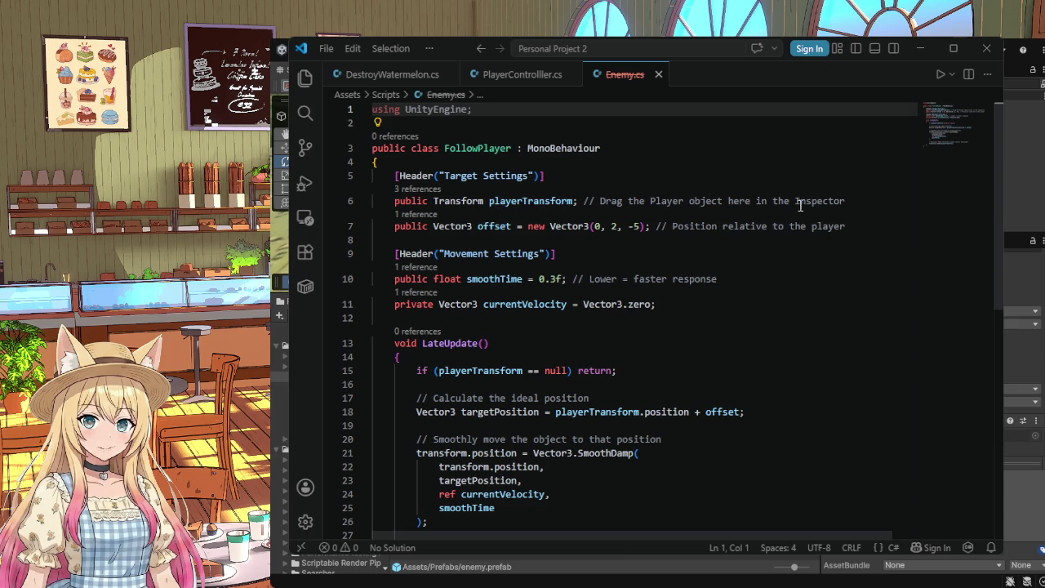
{"action": "scroll", "coordinate": [536, 314], "scroll_direction": "down", "scroll_amount": 1}
{"action": "scroll", "coordinate": [536, 314], "scroll_direction": "up", "scroll_amount": 1}
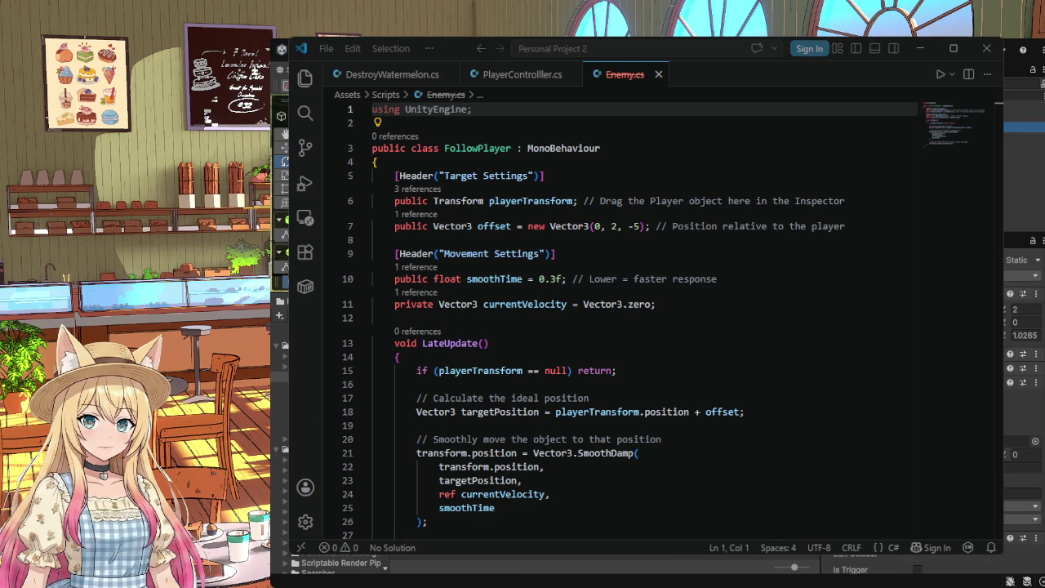
{"action": "scroll", "coordinate": [712, 479], "scroll_direction": "down", "scroll_amount": 5}
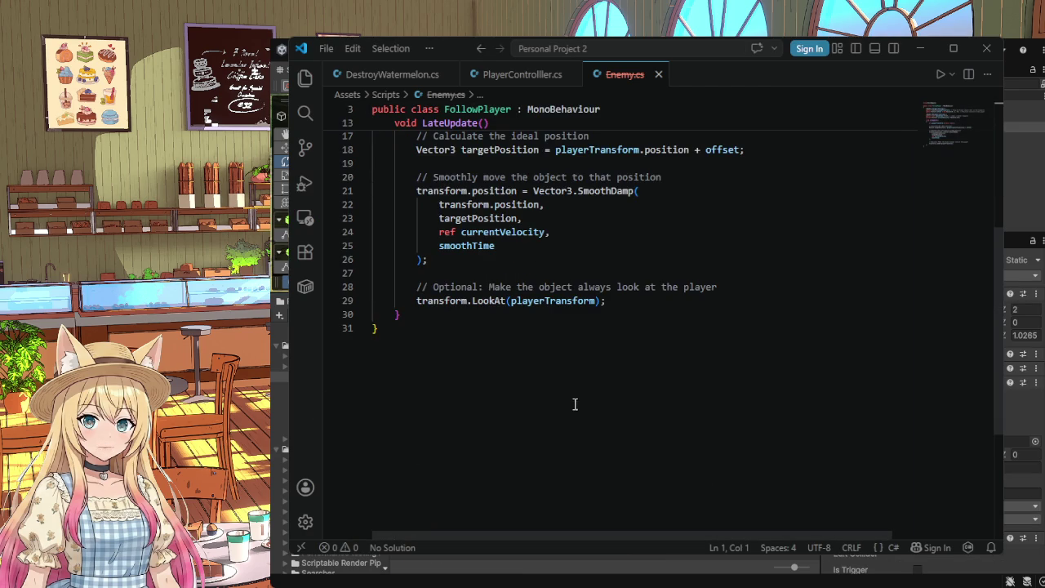
{"action": "scroll", "coordinate": [575, 404], "scroll_direction": "up", "scroll_amount": 5}
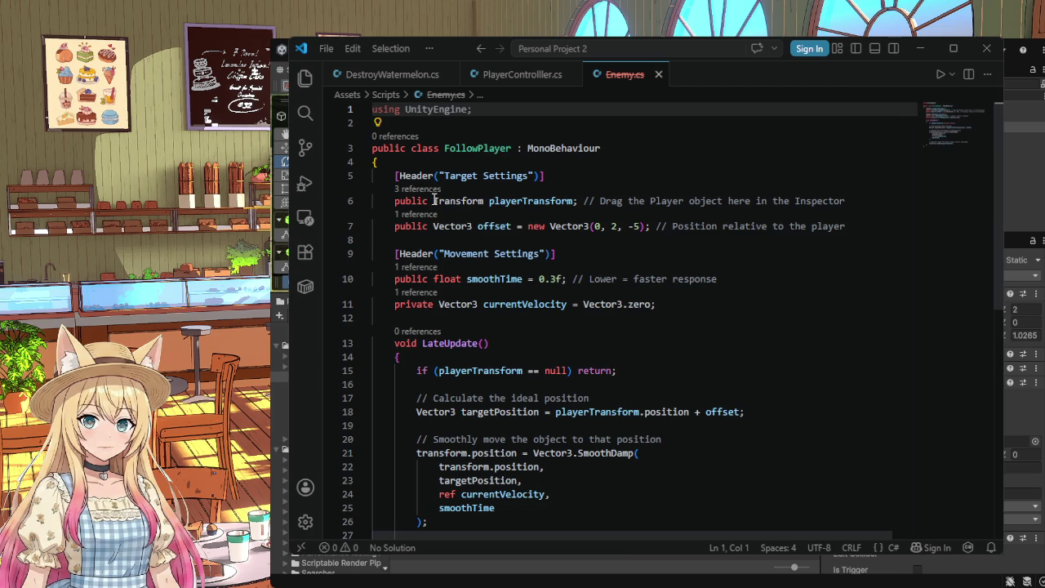
{"action": "mouse_move", "coordinate": [433, 200]}
{"action": "left_mouse_down"}
{"action": "mouse_move", "coordinate": [580, 201]}
{"action": "mouse_move", "coordinate": [585, 210]}
{"action": "mouse_move", "coordinate": [575, 201]}
{"action": "left_mouse_up"}
{"action": "left_click", "coordinate": [434, 201]}
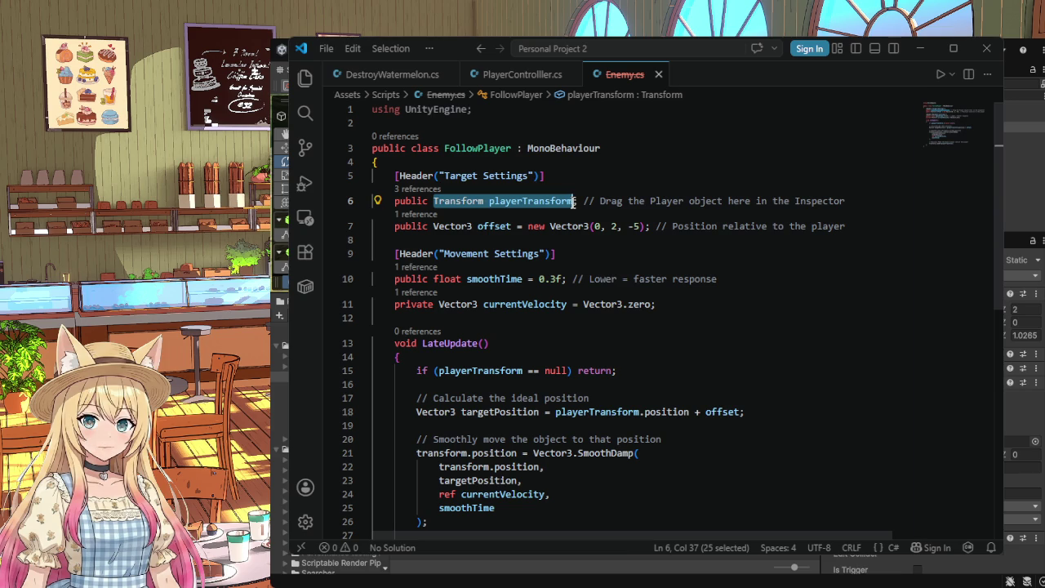
{"action": "left_click_drag", "start_coordinate": [575, 201], "coordinate": [845, 215]}
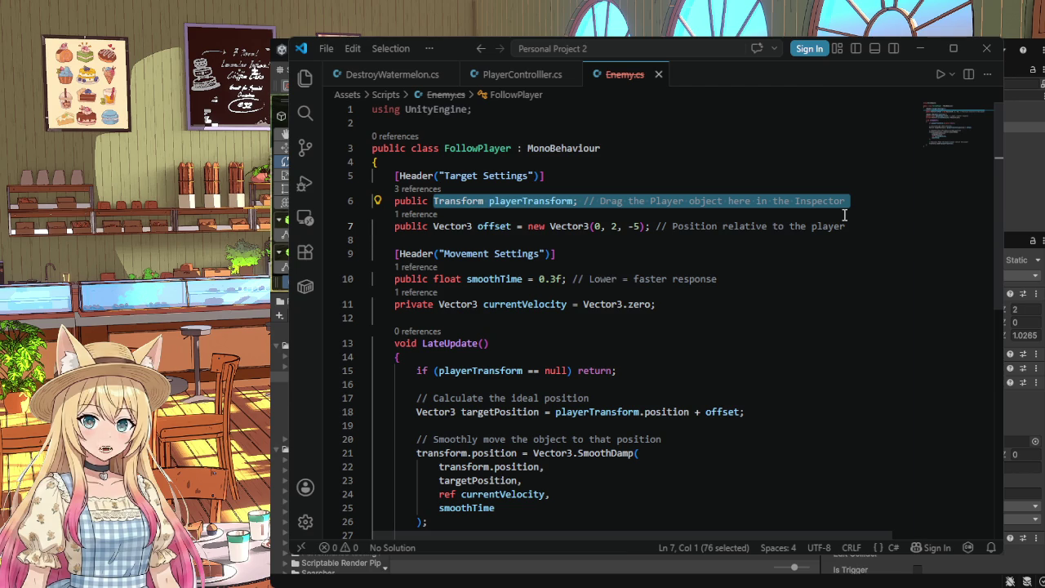
{"action": "left_click", "coordinate": [780, 253]}
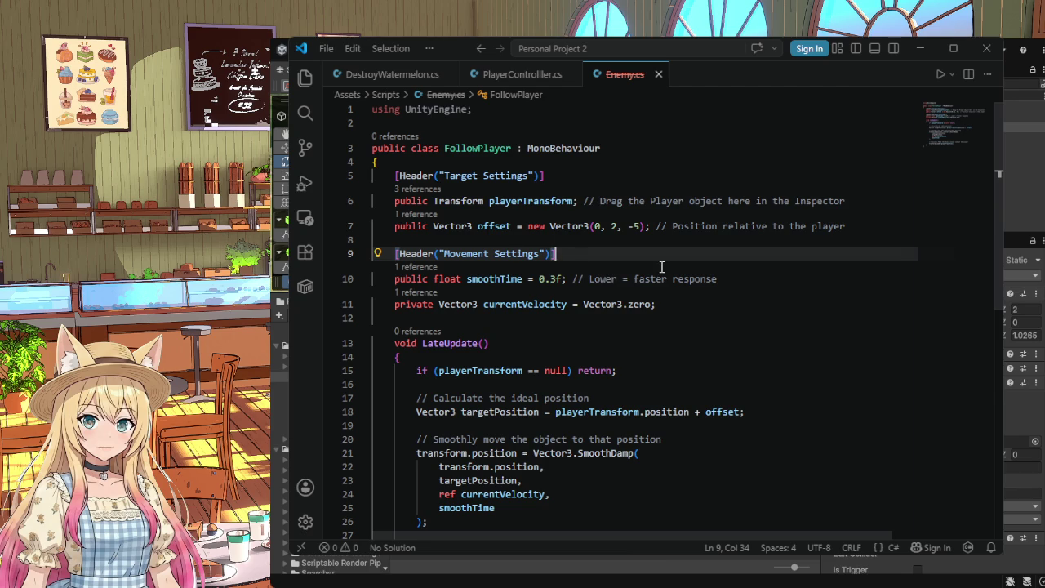
{"action": "left_click", "coordinate": [857, 202]}
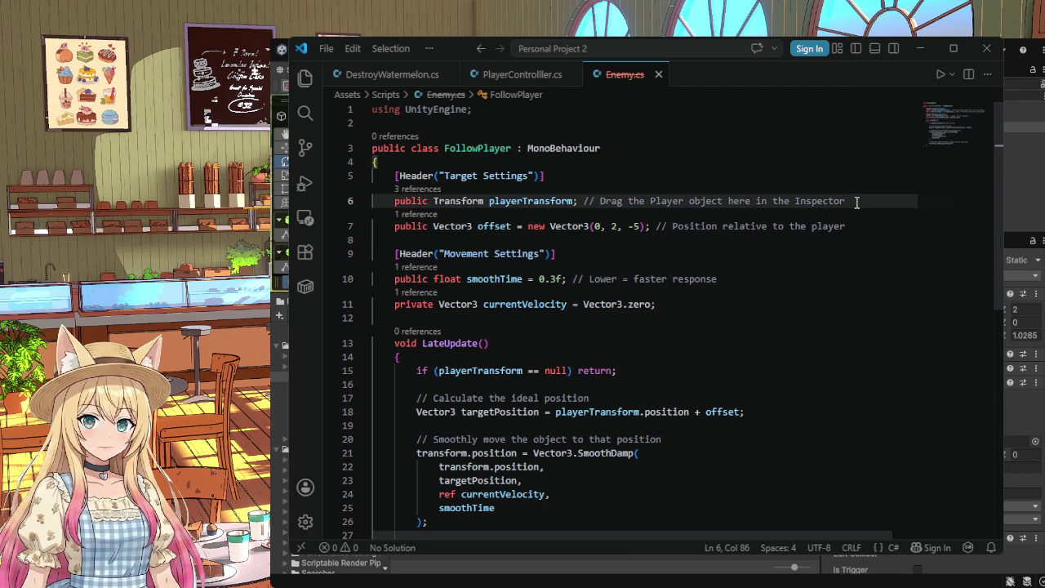
{"action": "scroll", "coordinate": [857, 203], "scroll_direction": "down", "scroll_amount": 1}
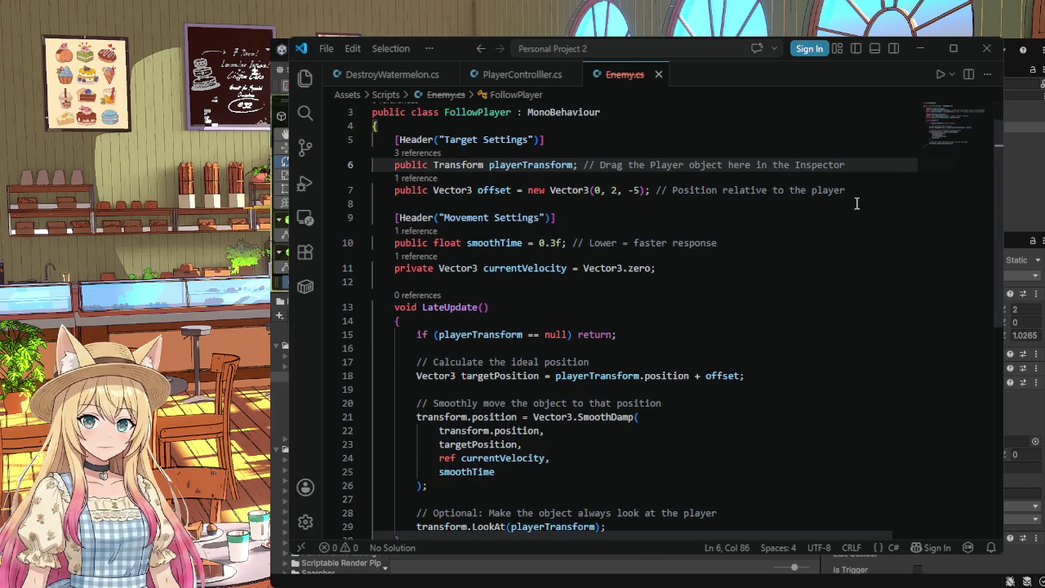
{"action": "scroll", "coordinate": [857, 203], "scroll_direction": "down", "scroll_amount": 1}
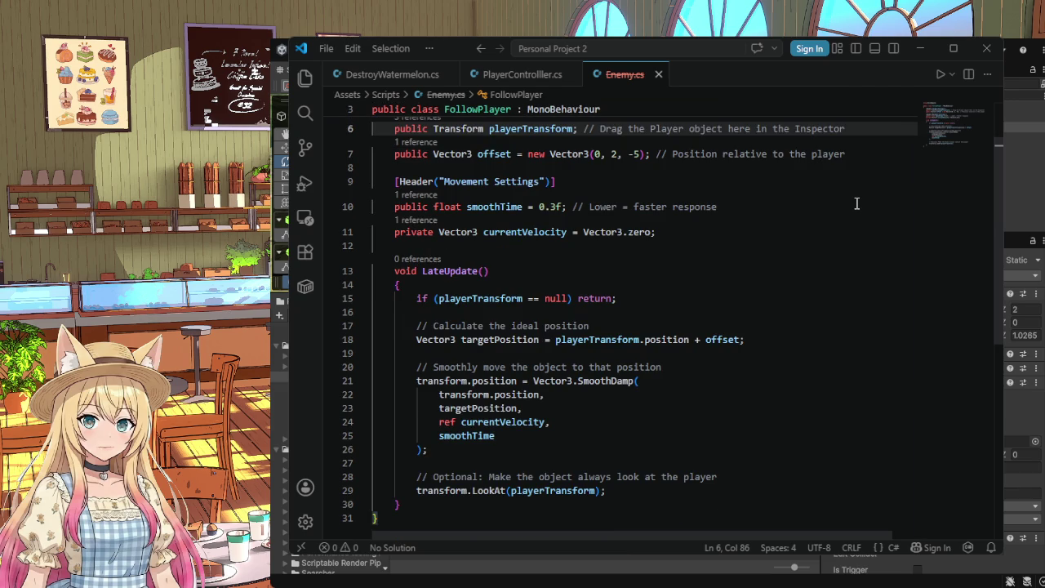
{"action": "scroll", "coordinate": [857, 204], "scroll_direction": "down", "scroll_amount": 1}
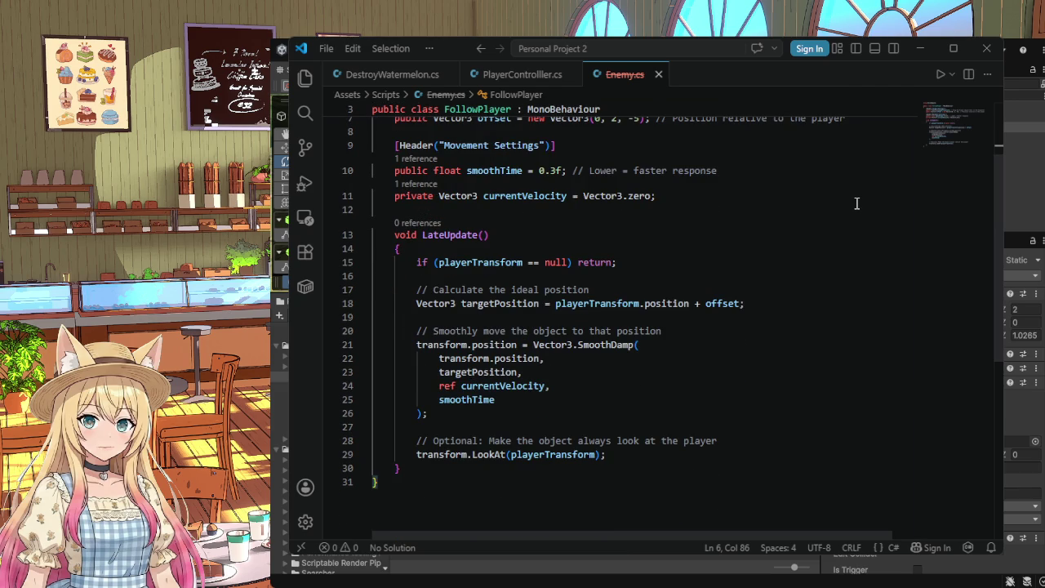
{"action": "scroll", "coordinate": [857, 203], "scroll_direction": "up", "scroll_amount": 2}
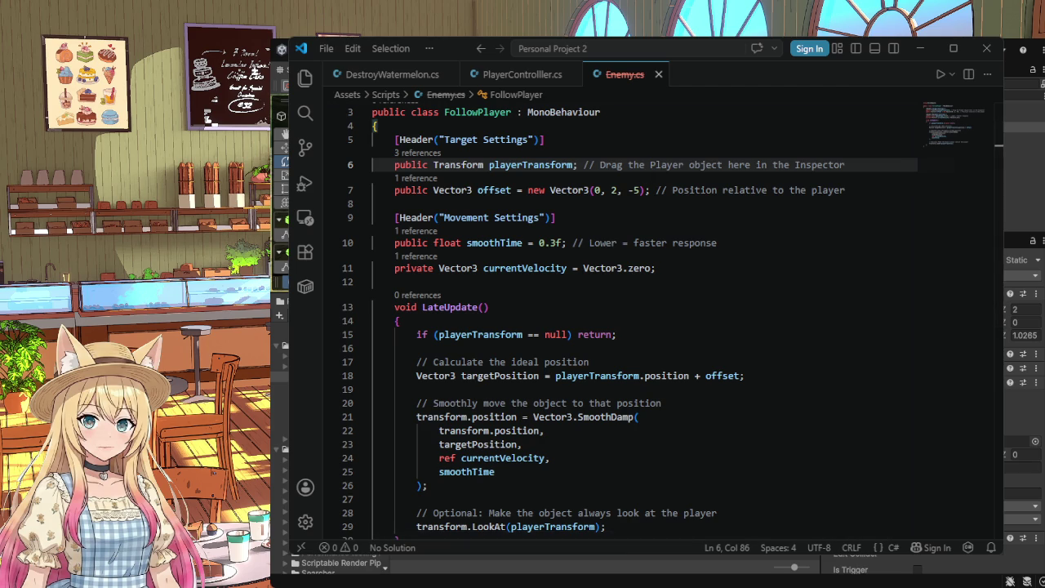
{"action": "scroll", "coordinate": [706, 285], "scroll_direction": "down", "scroll_amount": 1}
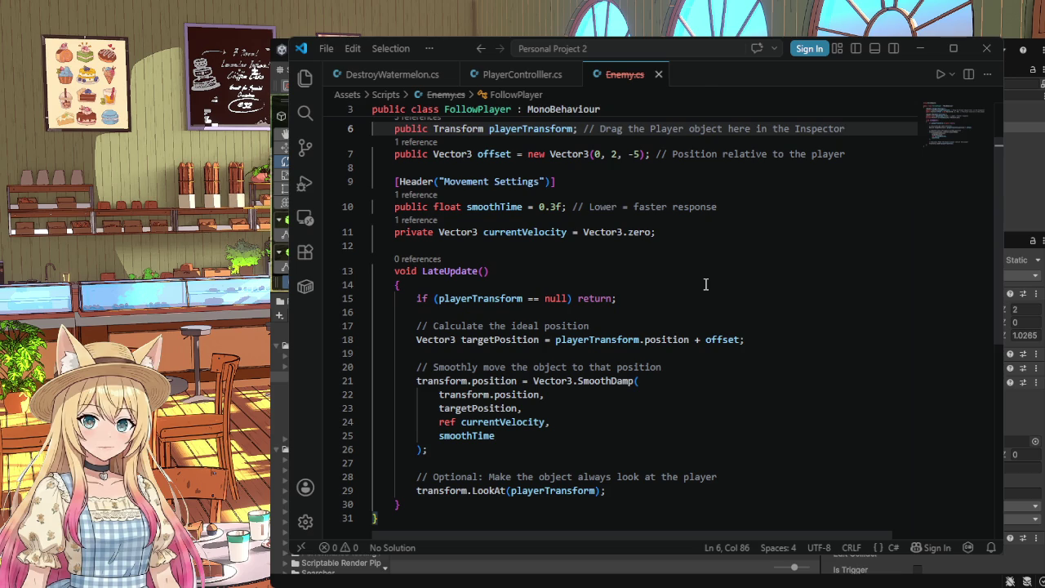
{"action": "scroll", "coordinate": [706, 285], "scroll_direction": "down", "scroll_amount": 1}
{"action": "scroll", "coordinate": [552, 467], "scroll_direction": "up", "scroll_amount": 1}
{"action": "mouse_move", "coordinate": [546, 425]}
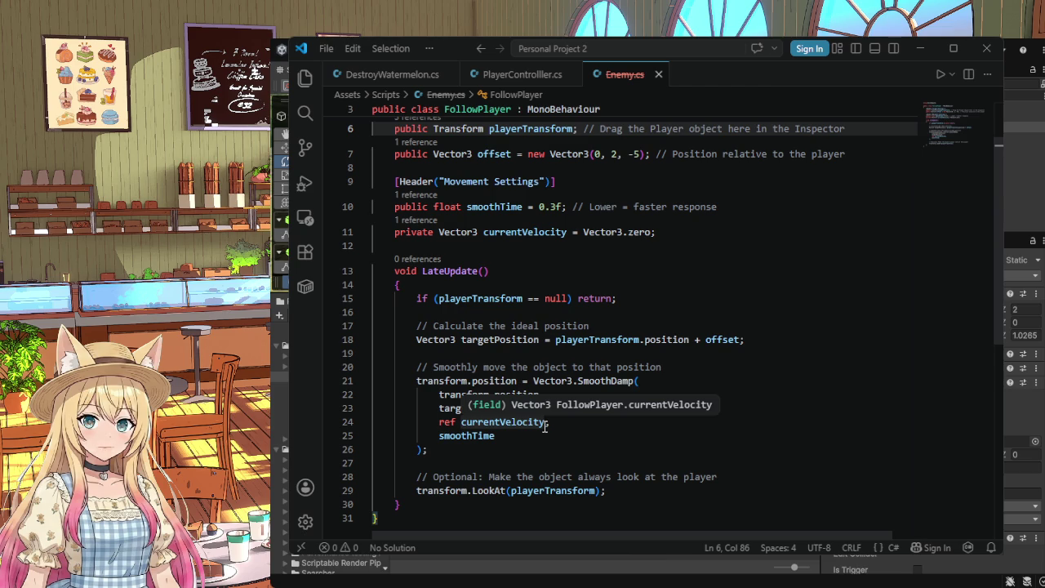
{"action": "scroll", "coordinate": [545, 426], "scroll_direction": "down", "scroll_amount": 1}
{"action": "scroll", "coordinate": [545, 427], "scroll_direction": "up", "scroll_amount": 3}
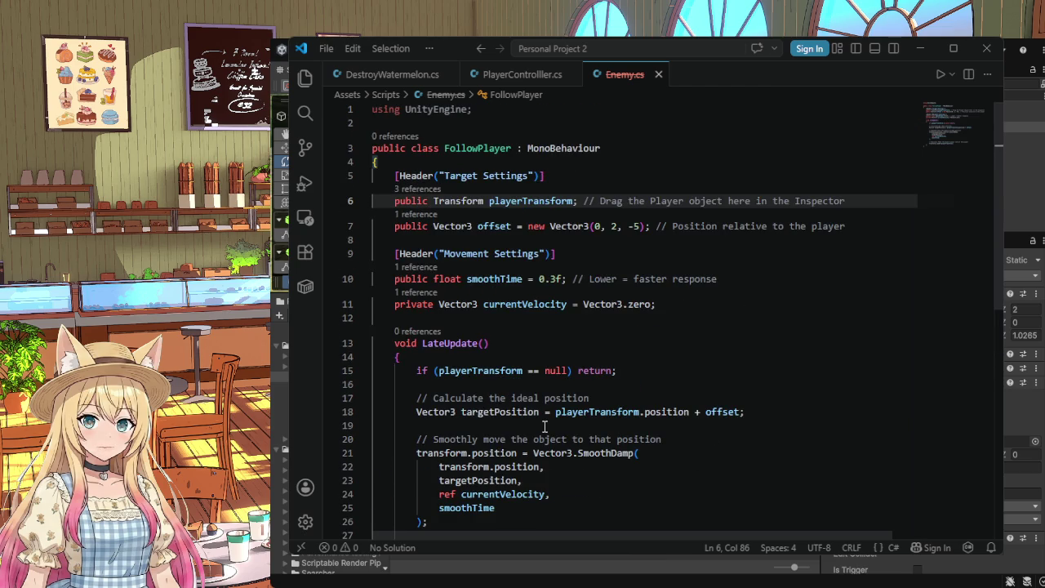
{"action": "scroll", "coordinate": [544, 427], "scroll_direction": "down", "scroll_amount": 4}
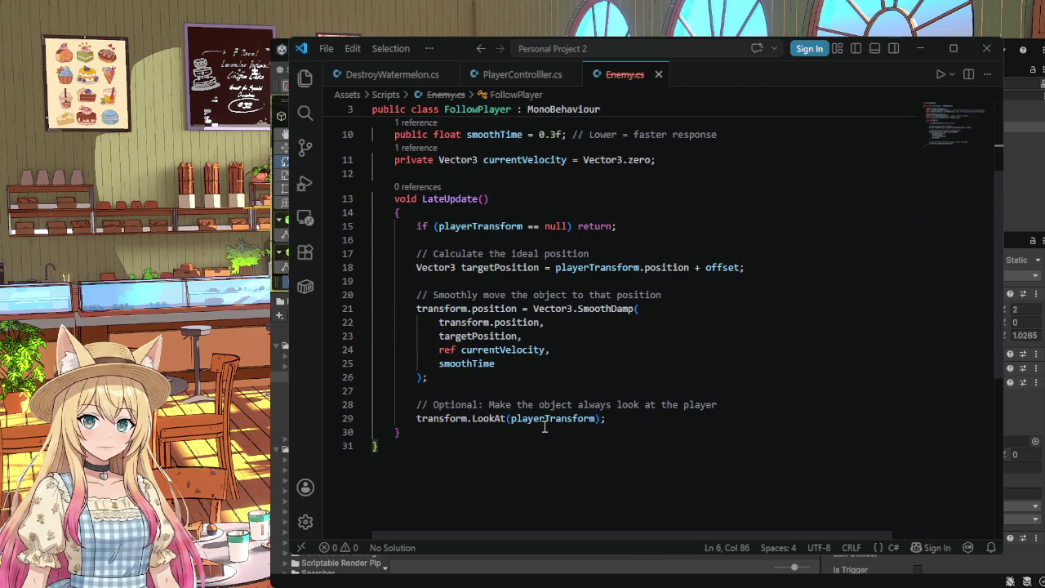
{"action": "scroll", "coordinate": [545, 426], "scroll_direction": "up", "scroll_amount": 3}
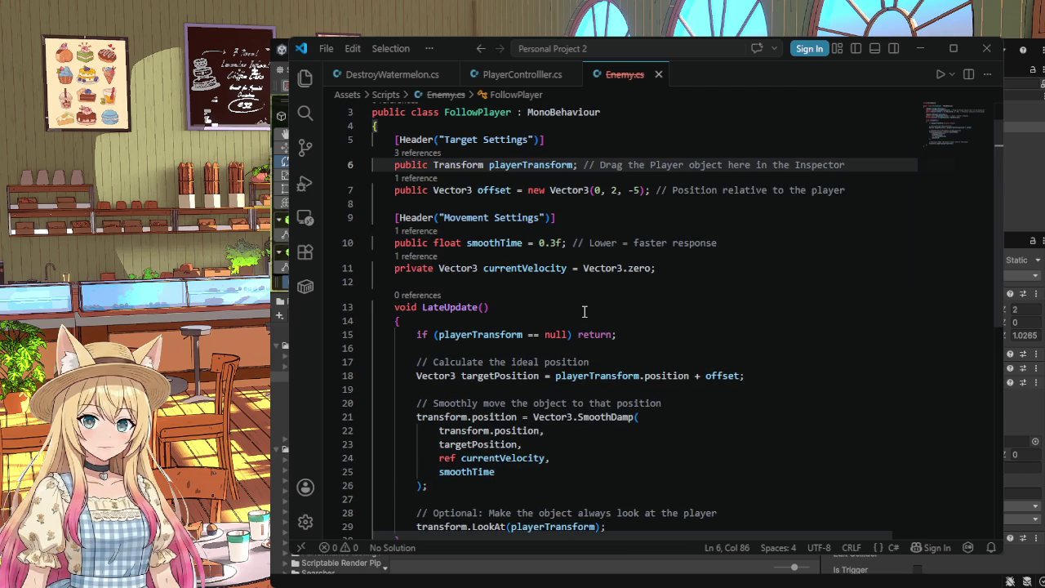
{"action": "scroll", "coordinate": [584, 311], "scroll_direction": "up", "scroll_amount": 1}
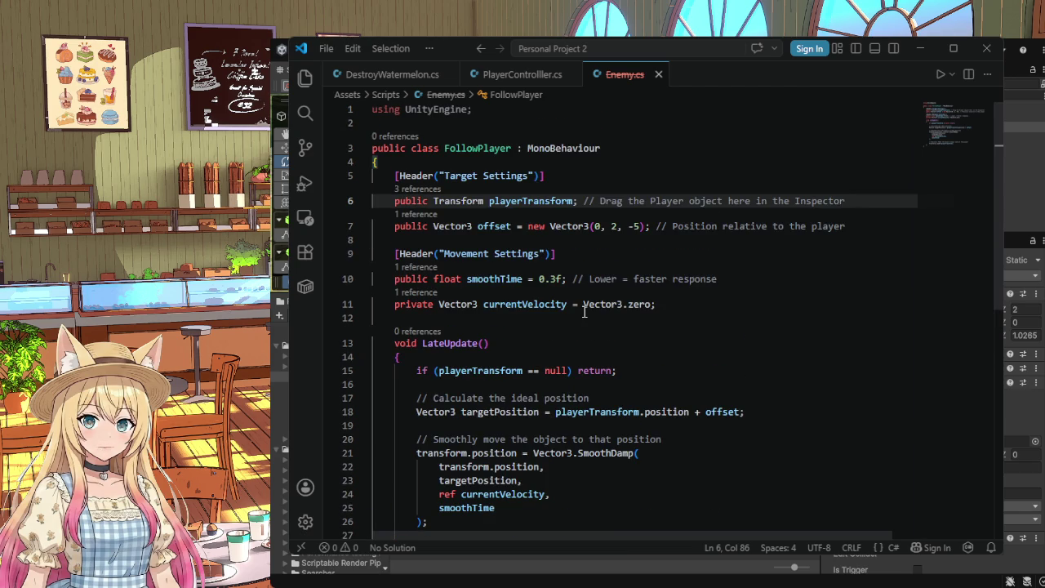
{"action": "scroll", "coordinate": [584, 311], "scroll_direction": "down", "scroll_amount": 4}
{"action": "left_click", "coordinate": [428, 433]}
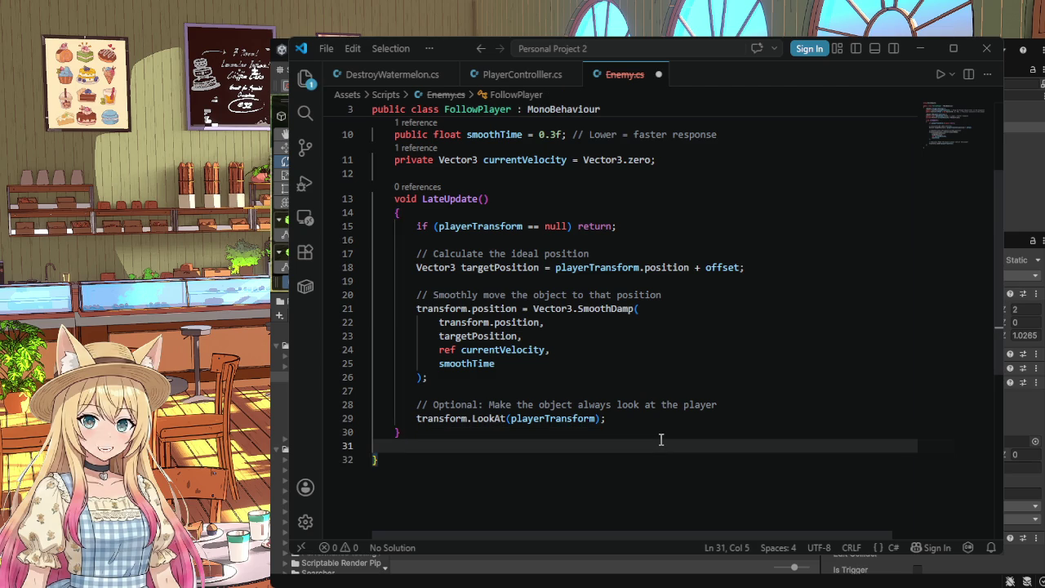
Step: Type a void Start() declaration on a new line above LateUpdate
{"action": "key", "text": "Return"}
{"action": "key", "text": "Return"}
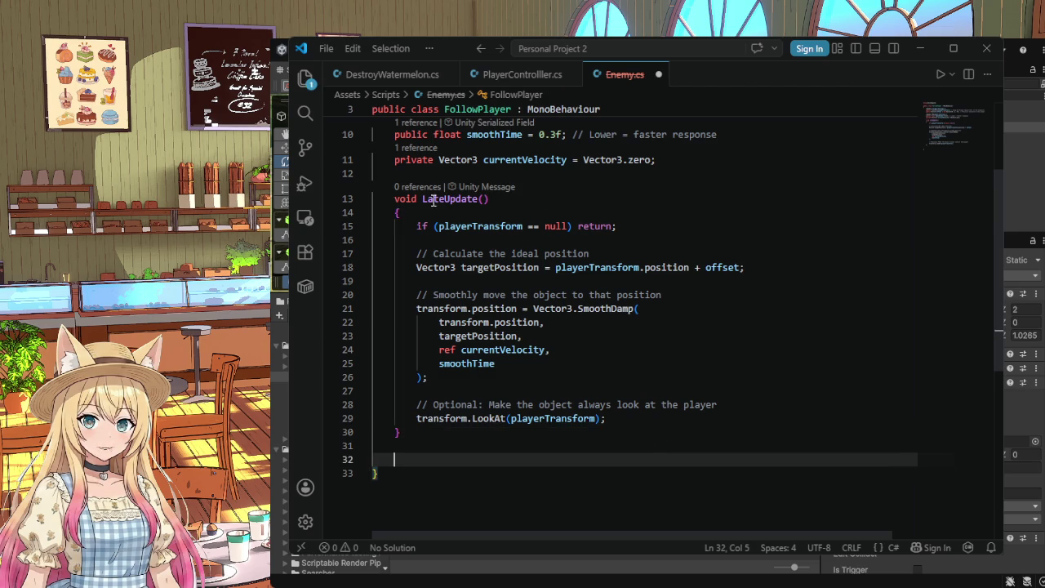
{"action": "left_click", "coordinate": [393, 199]}
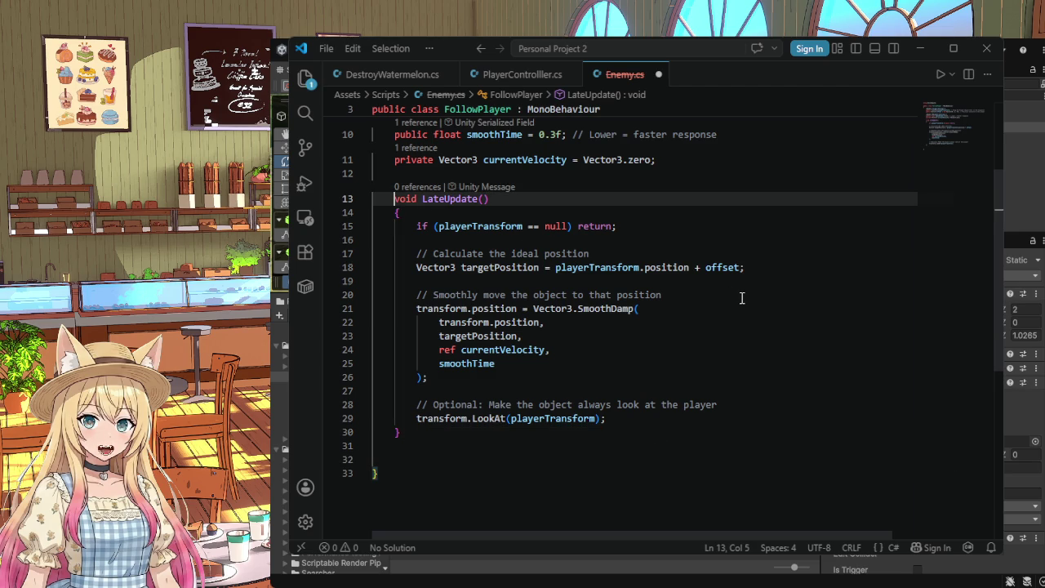
{"action": "key", "text": "Return"}
{"action": "key", "text": "Up"}
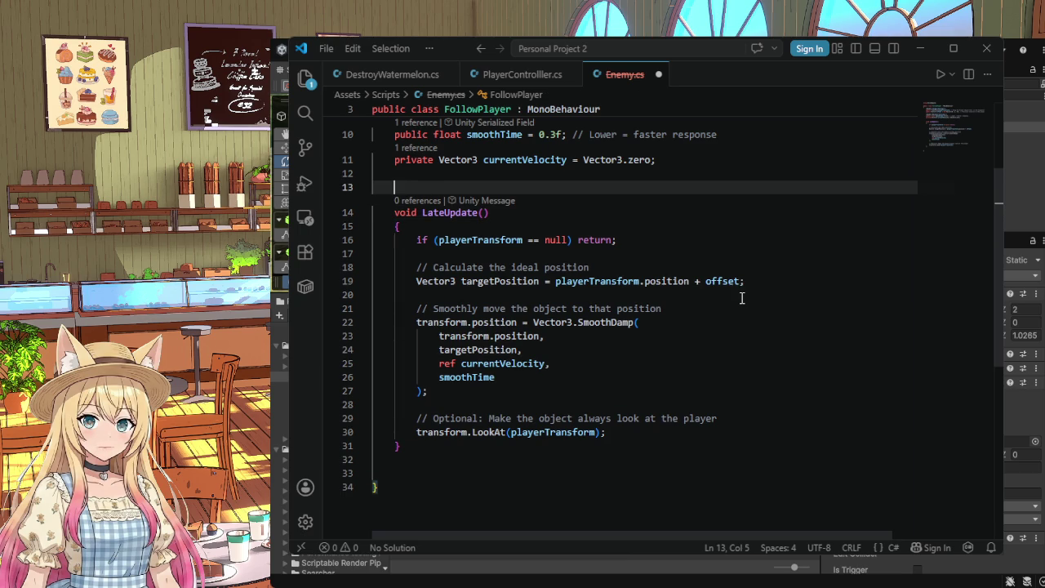
{"action": "type", "text": "void S"}
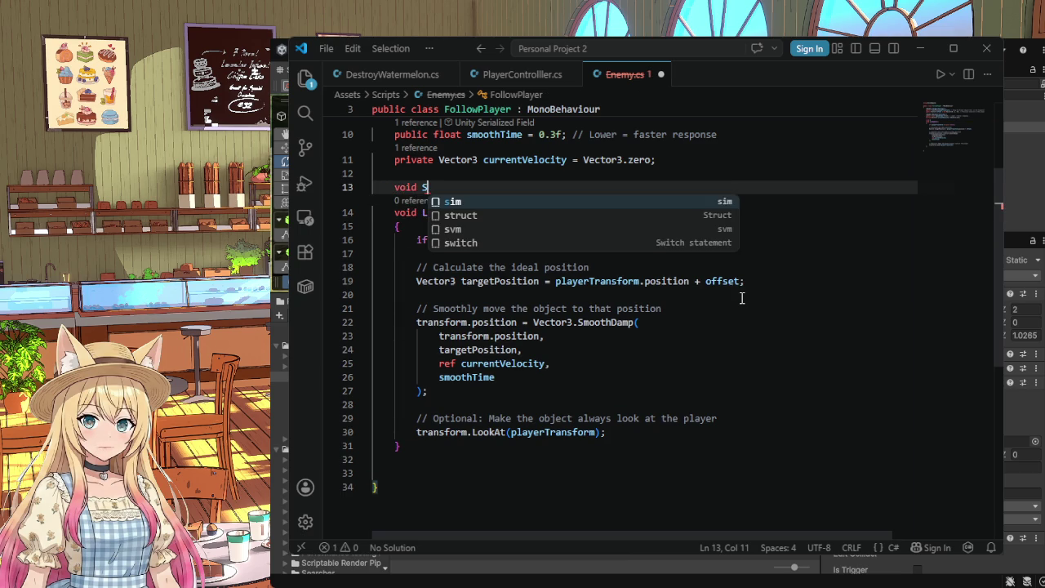
{"action": "type", "text": "tart"}
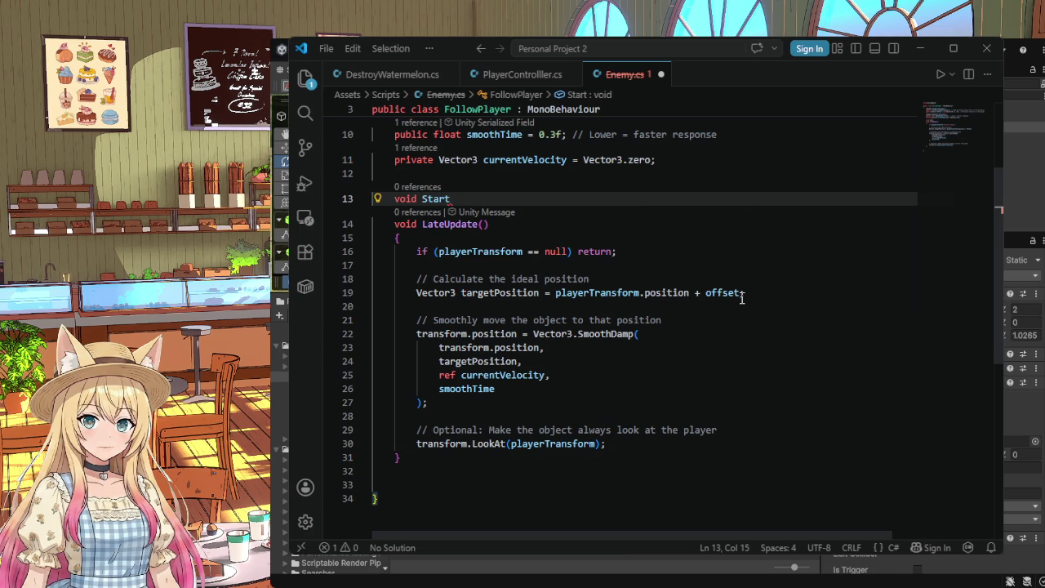
{"action": "type", "text": "("}
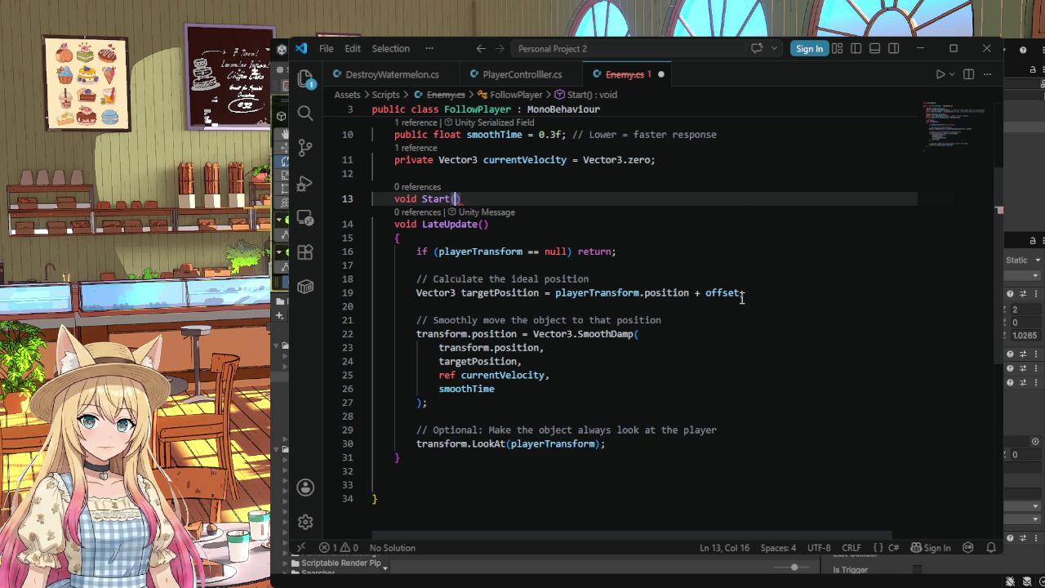
{"action": "type", "text": ")"}
{"action": "key", "text": "Delete"}
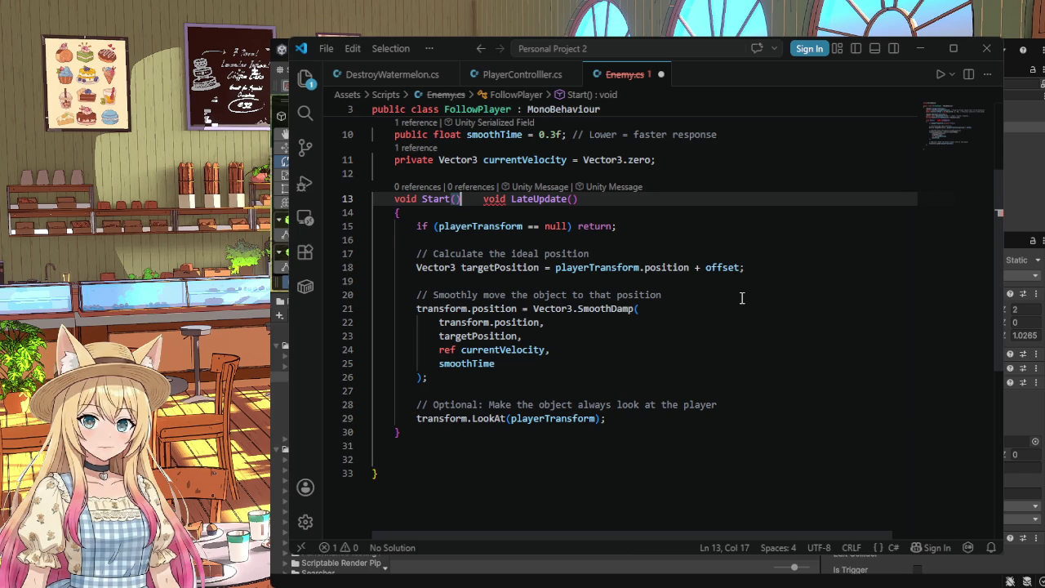
{"action": "key", "text": "ctrl+z"}
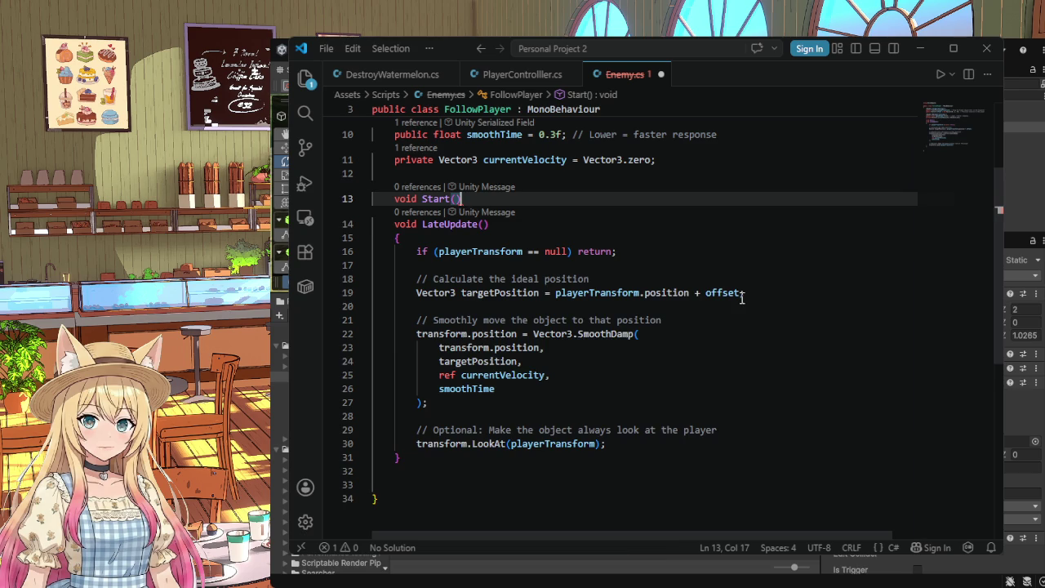
Step: Open an empty body for Start() with an indented { brace
{"action": "key", "text": "Return"}
{"action": "key", "text": "Return"}
{"action": "key", "text": "BackSpace"}
{"action": "key", "text": "BackSpace"}
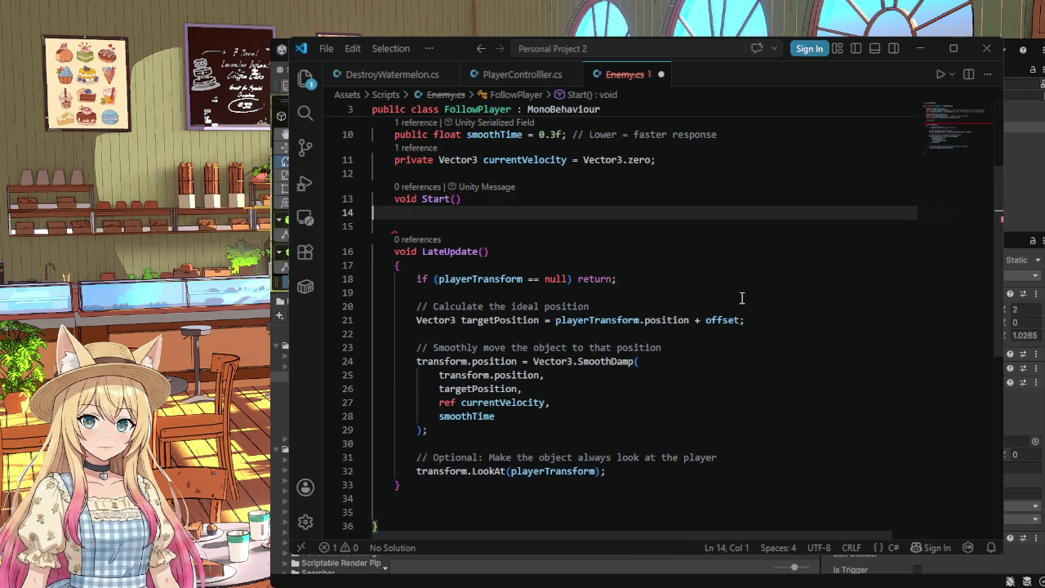
{"action": "key", "text": "Tab"}
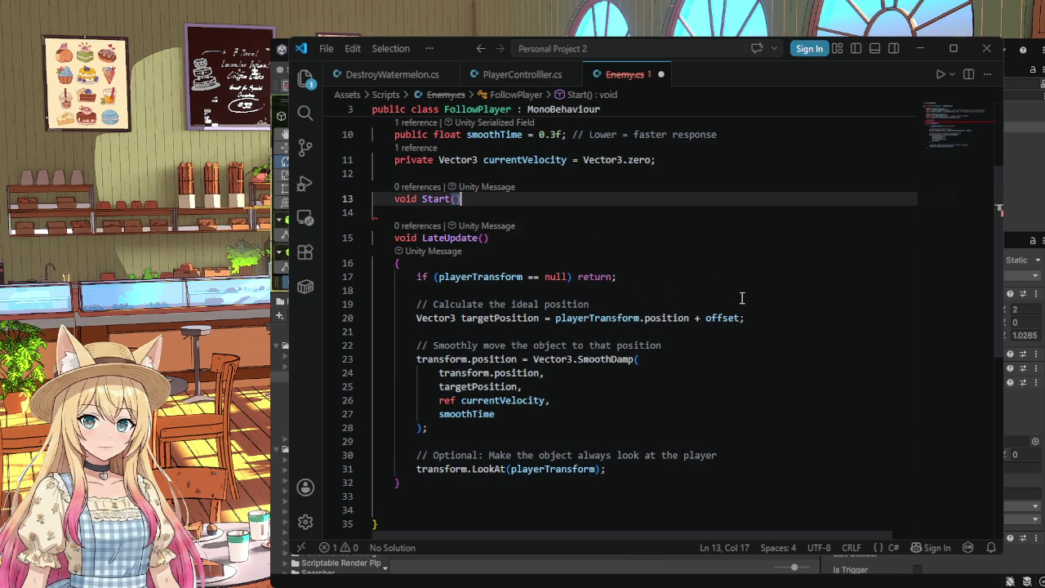
{"action": "type", "text": "{"}
{"action": "key", "text": "Return"}
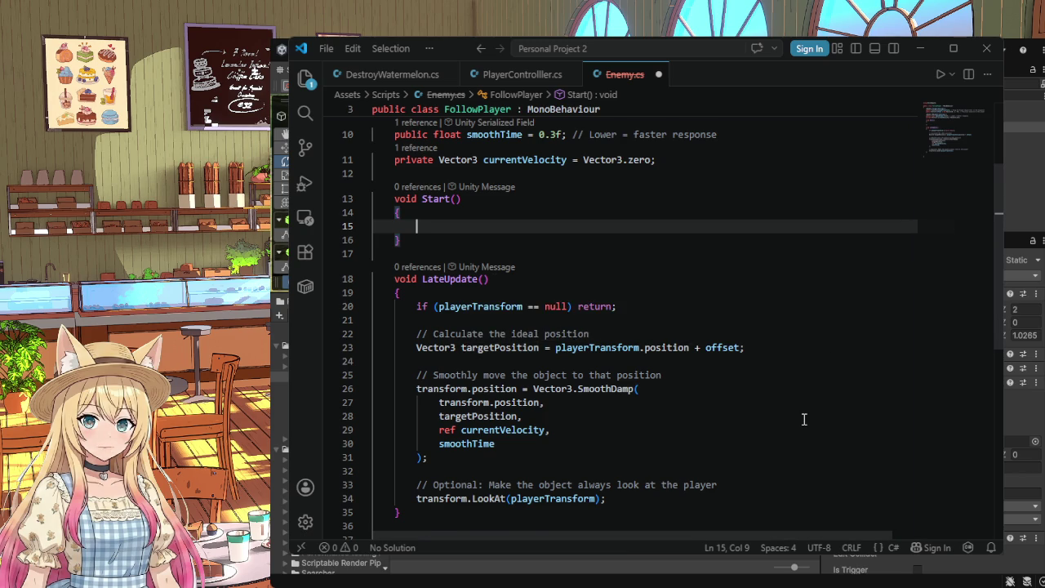
{"action": "scroll", "coordinate": [805, 419], "scroll_direction": "up", "scroll_amount": 3}
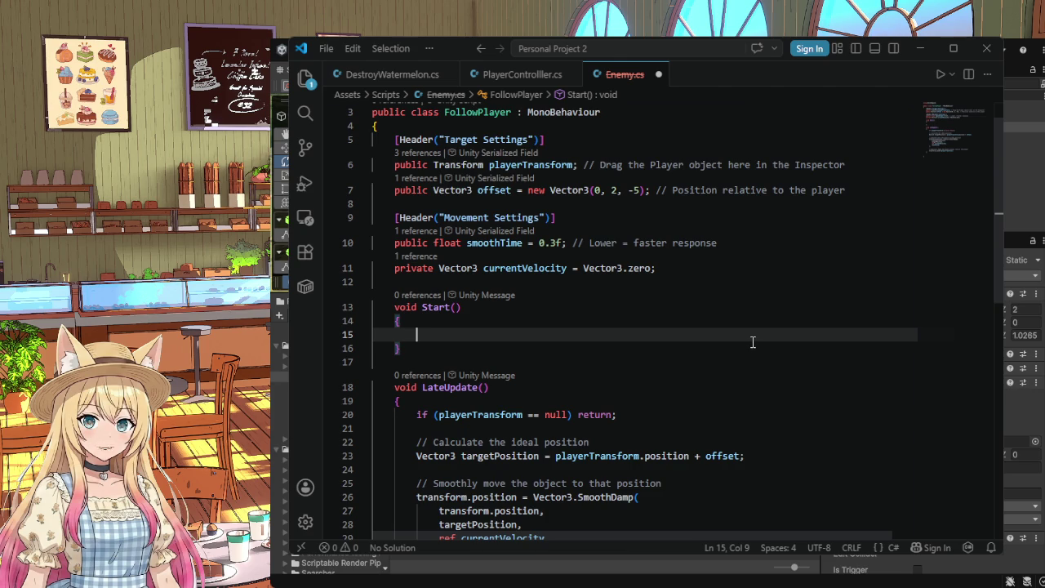
{"action": "left_click", "coordinate": [326, 49]}
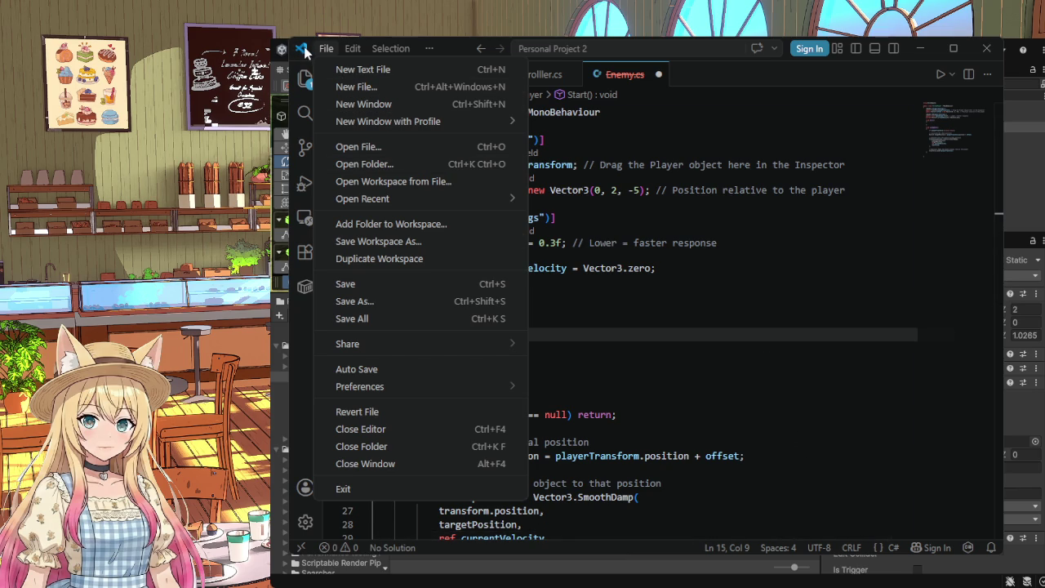
{"action": "mouse_move", "coordinate": [429, 49]}
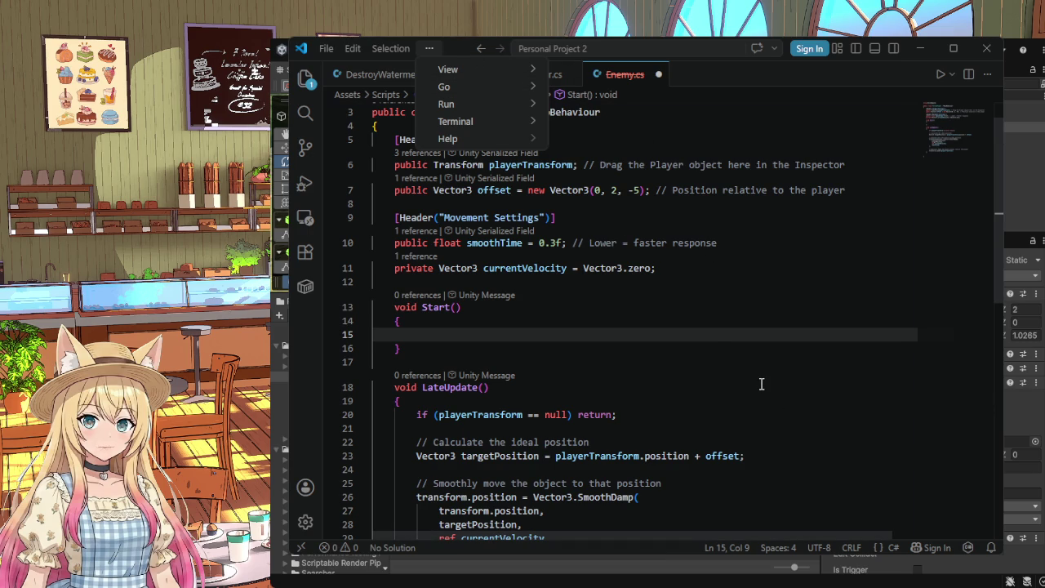
{"action": "left_click", "coordinate": [417, 336]}
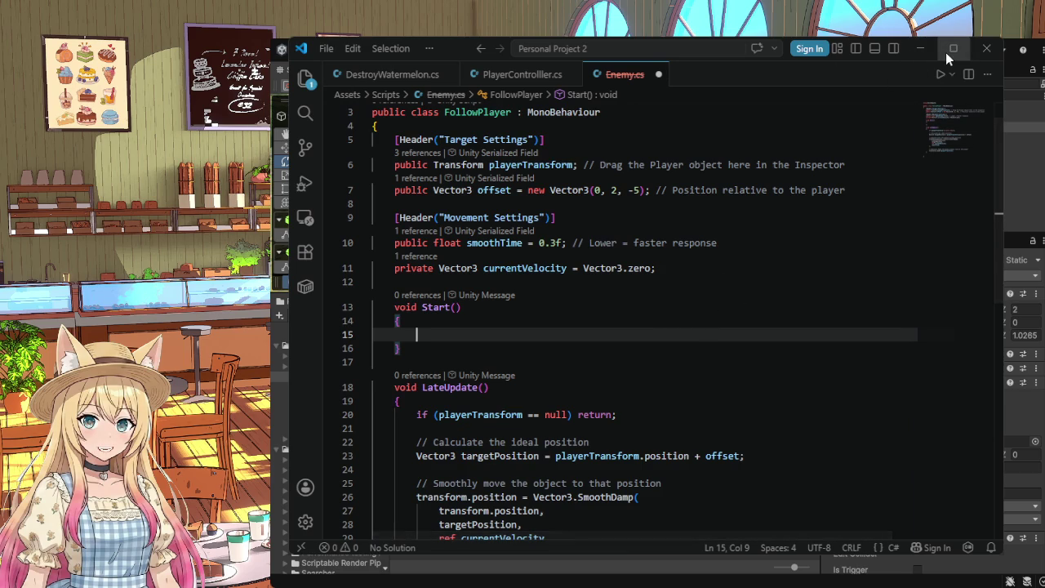
{"action": "key", "text": "ctrl+s"}
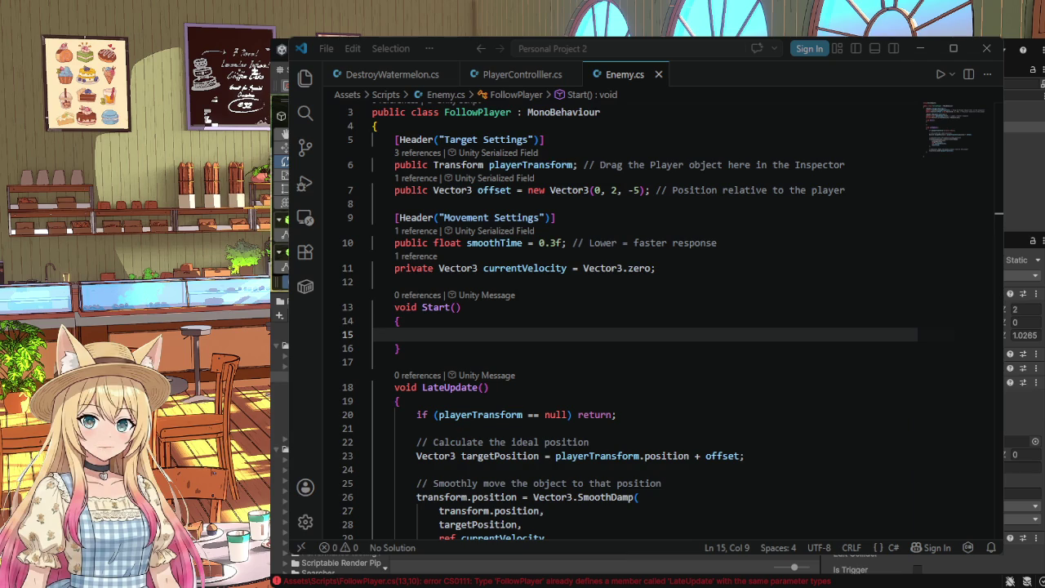
Step: Minimize VS Code to bring the Unity editor forward
{"action": "left_click", "coordinate": [920, 48]}
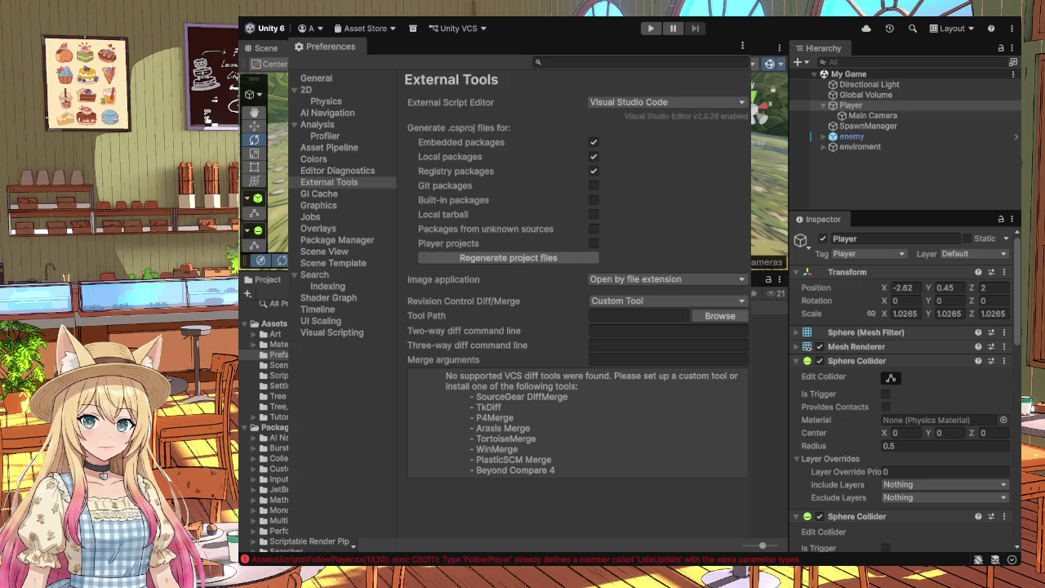
Step: Check External Tools shows Visual Studio [18.4.11626] as script editor, then close Preferences
{"action": "left_click", "coordinate": [305, 438]}
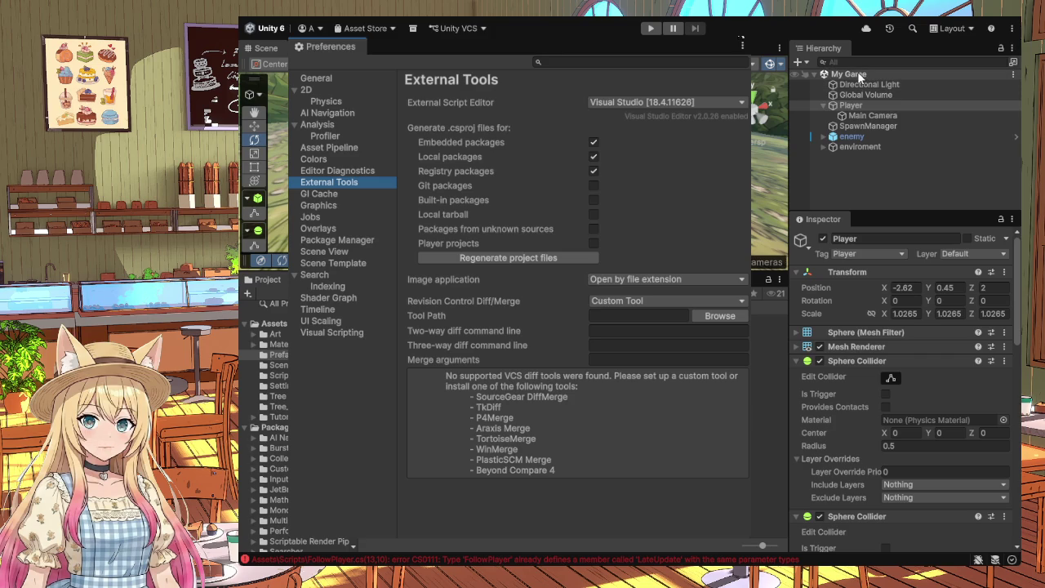
{"action": "left_click", "coordinate": [742, 38]}
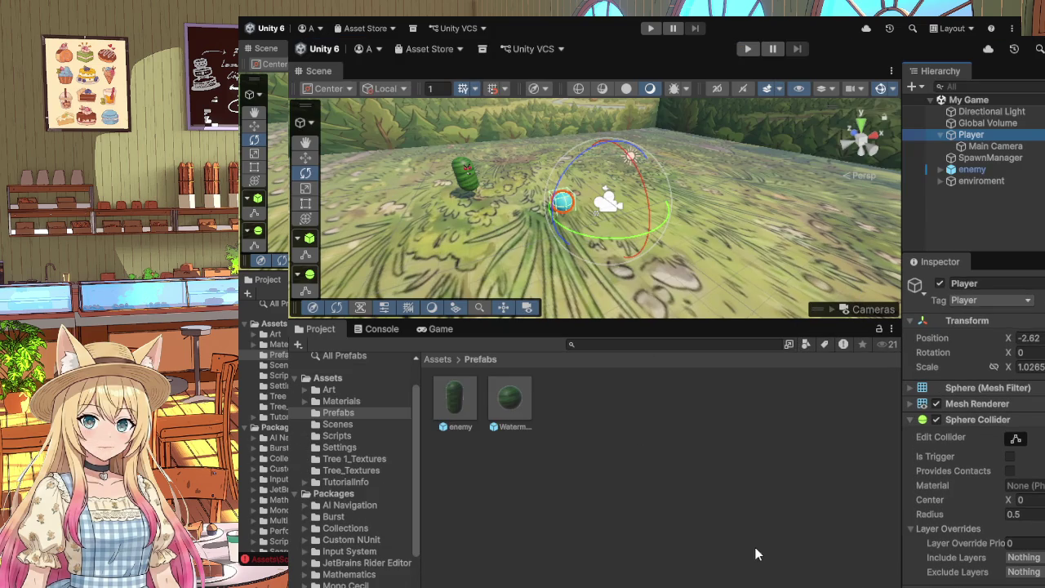
Step: Open the Console with Ctrl+Shift+C to view the CS0101 and CS0111 FollowPlayer.cs errors
{"action": "key", "text": "ctrl+shift+c"}
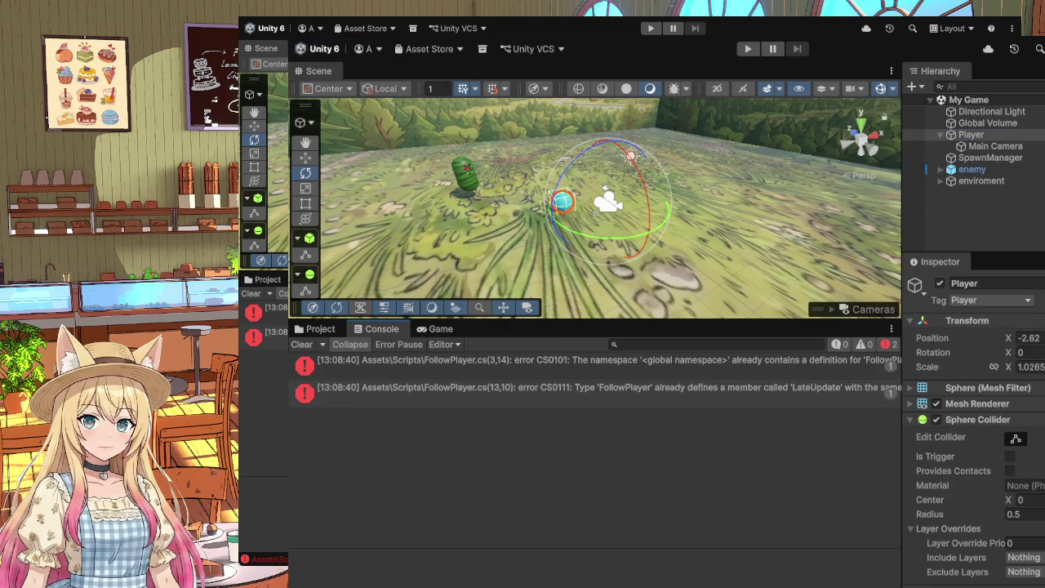
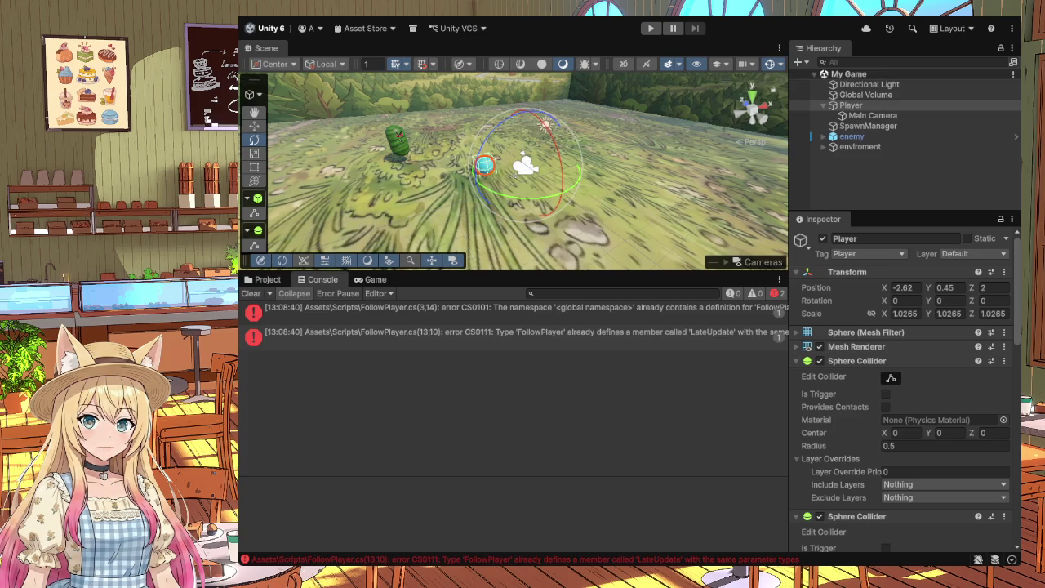
Step: Inspect Enemy.cs in Assets/Scripts, then view the Visual Studio Editor package information
{"action": "left_click", "coordinate": [261, 280]}
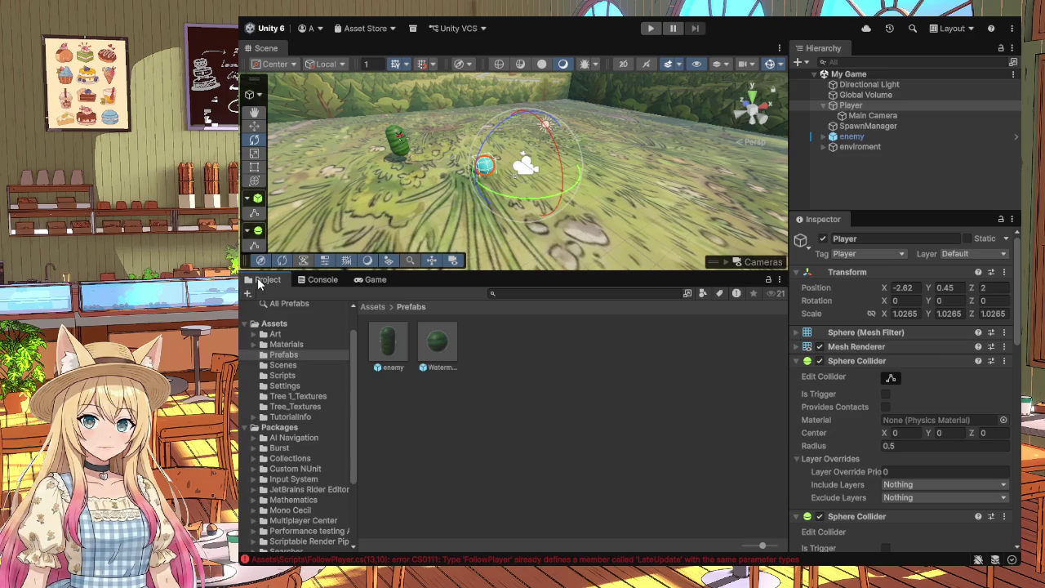
{"action": "scroll", "coordinate": [279, 323], "scroll_direction": "up", "scroll_amount": 2}
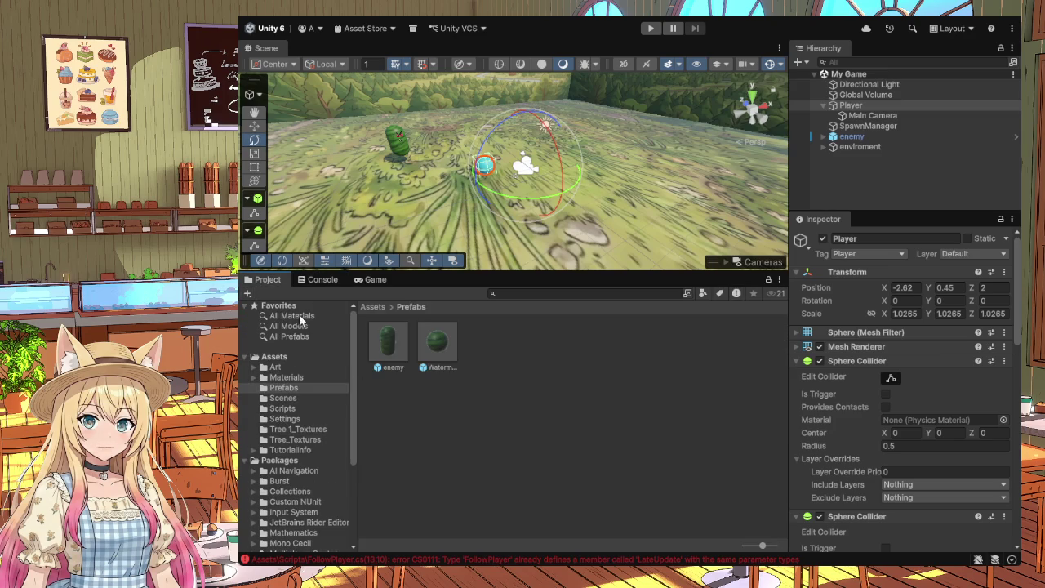
{"action": "left_click", "coordinate": [274, 357]}
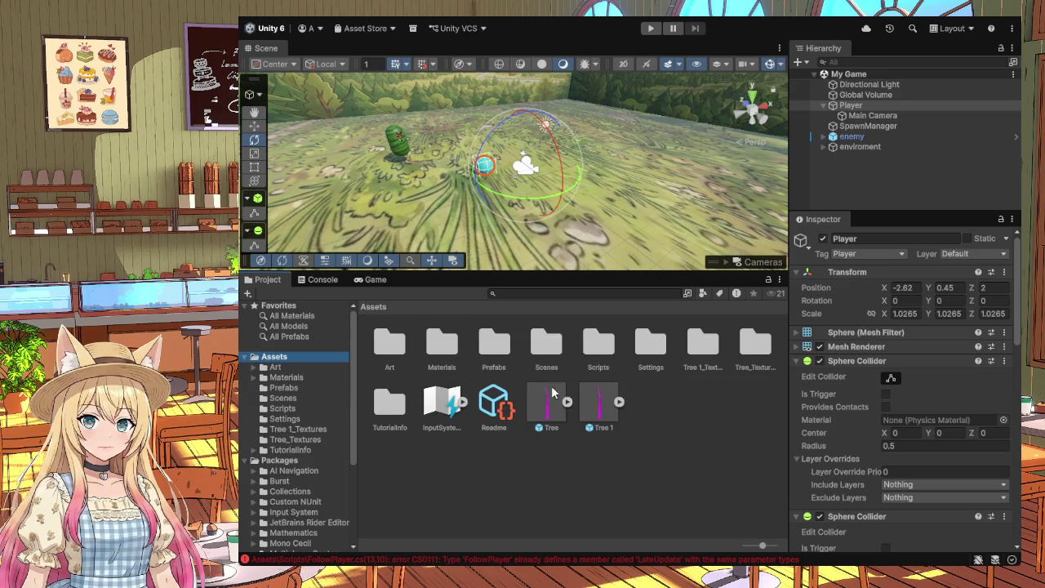
{"action": "double_click", "coordinate": [599, 343]}
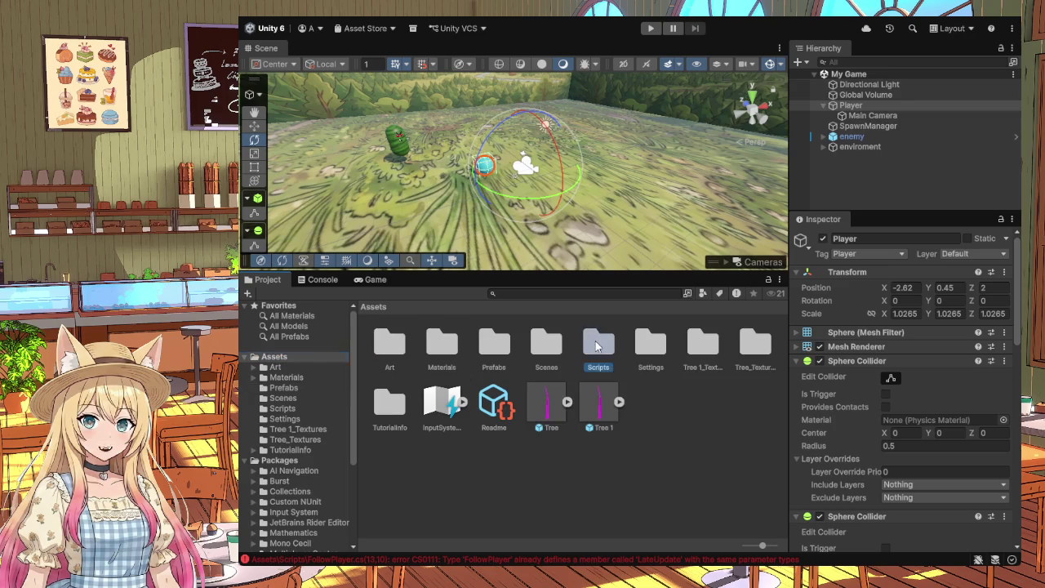
{"action": "left_click", "coordinate": [448, 347]}
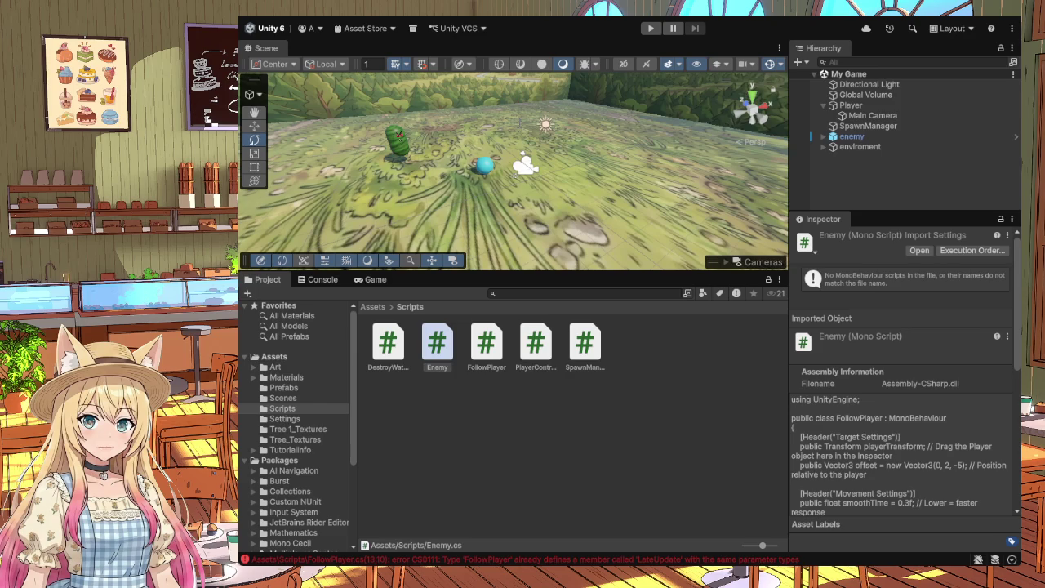
{"action": "left_click", "coordinate": [528, 180]}
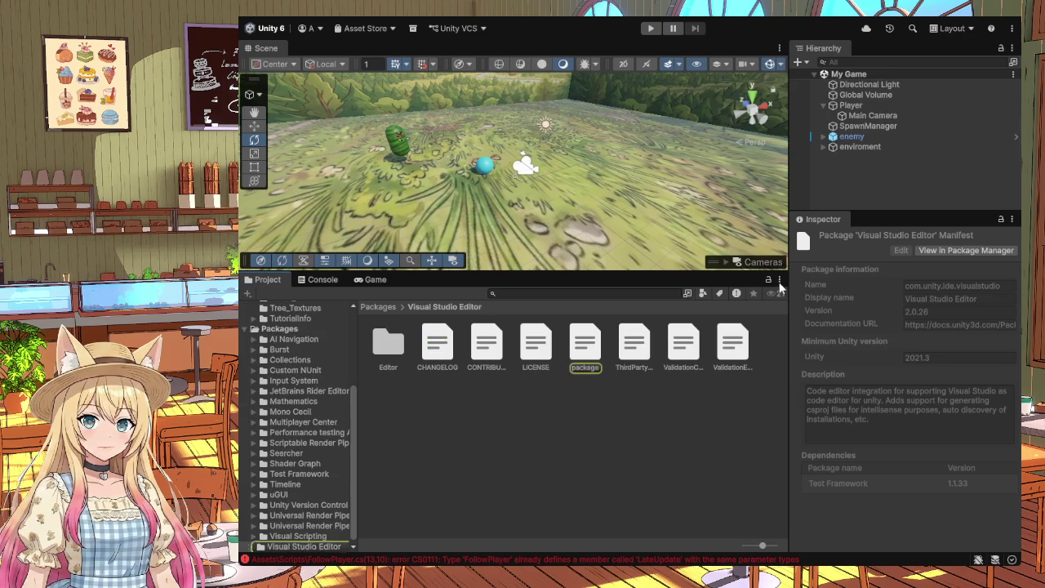
Step: Read the Visual Studio Editor package details, then go to the Prefabs folder and FollowPlayer errors
{"action": "scroll", "coordinate": [275, 549], "scroll_direction": "down", "scroll_amount": 1}
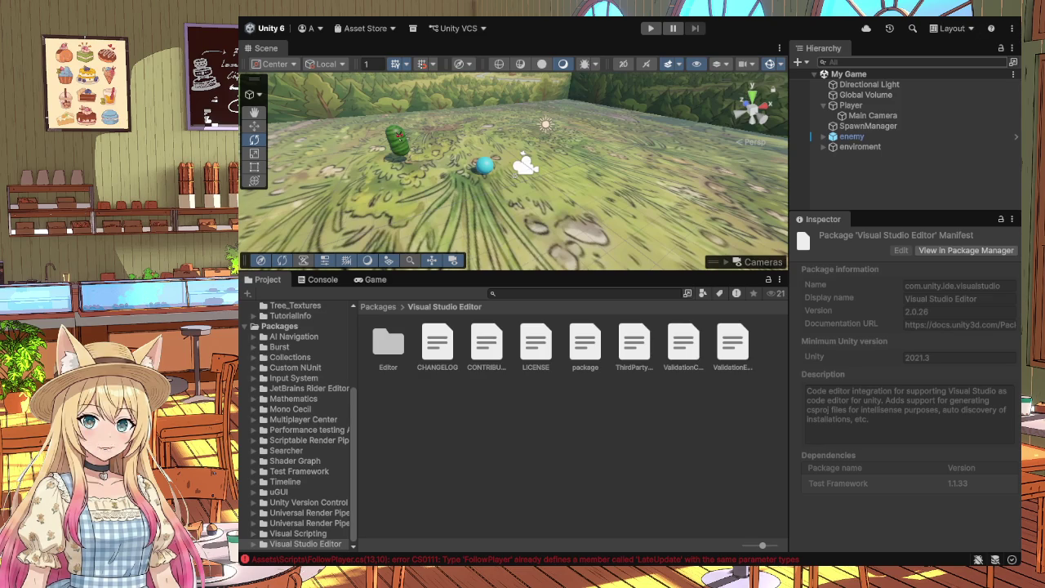
{"action": "scroll", "coordinate": [297, 390], "scroll_direction": "up", "scroll_amount": 5}
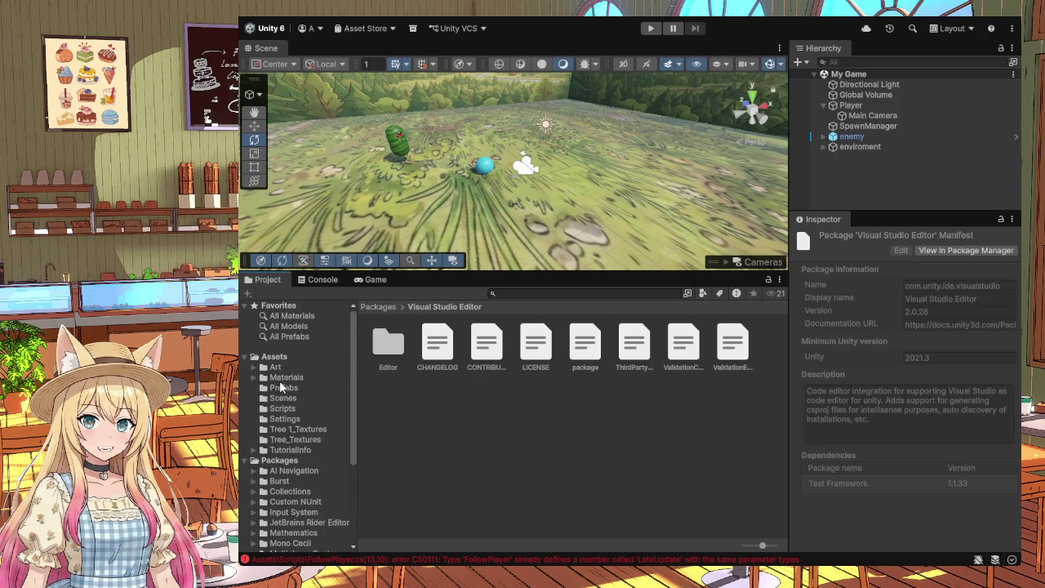
{"action": "left_click", "coordinate": [300, 389]}
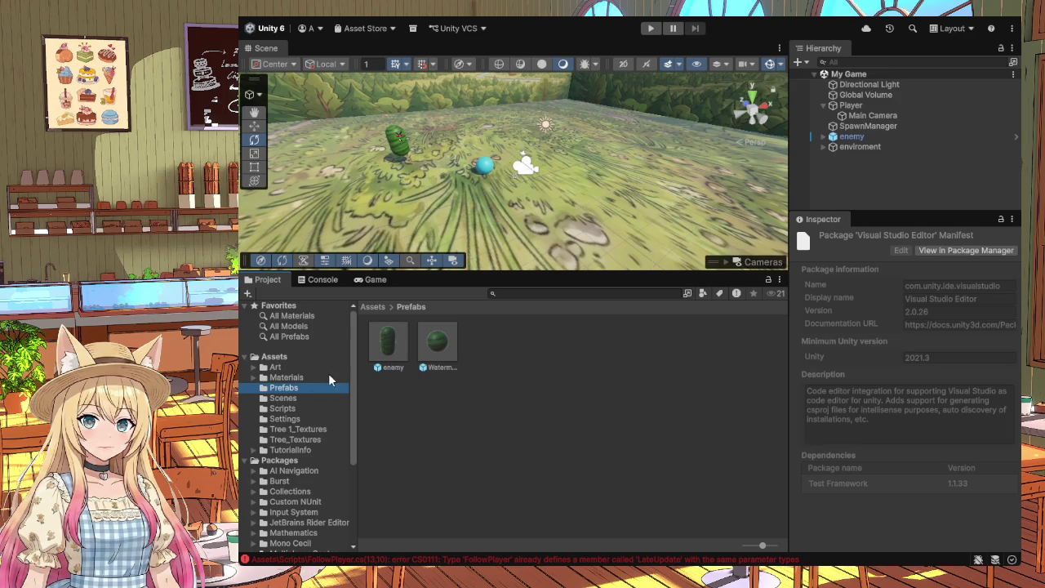
{"action": "left_click", "coordinate": [674, 559]}
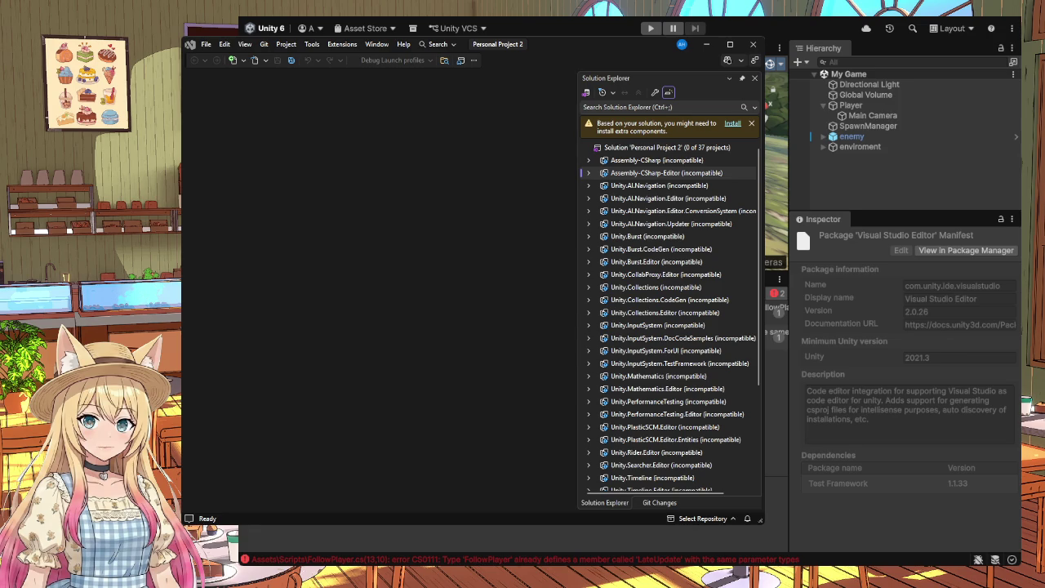
Step: Switch to Visual Studio and scroll the Personal Project 2 solution's incompatible projects
{"action": "left_click", "coordinate": [348, 304]}
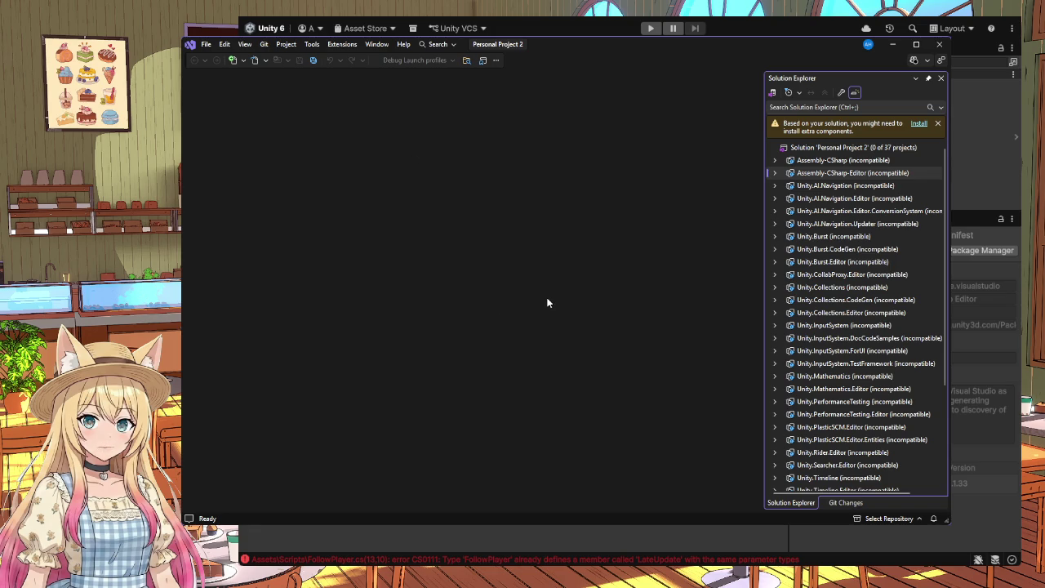
{"action": "scroll", "coordinate": [800, 324], "scroll_direction": "down", "scroll_amount": 4}
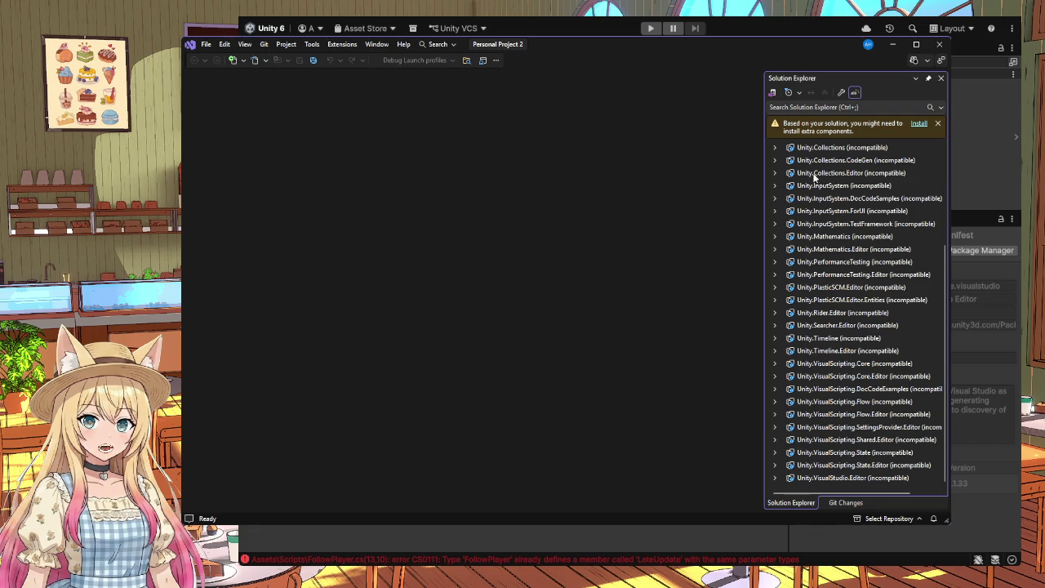
Step: Install the extra components Visual Studio suggests for the Personal Project 2 solution
{"action": "left_click", "coordinate": [920, 124]}
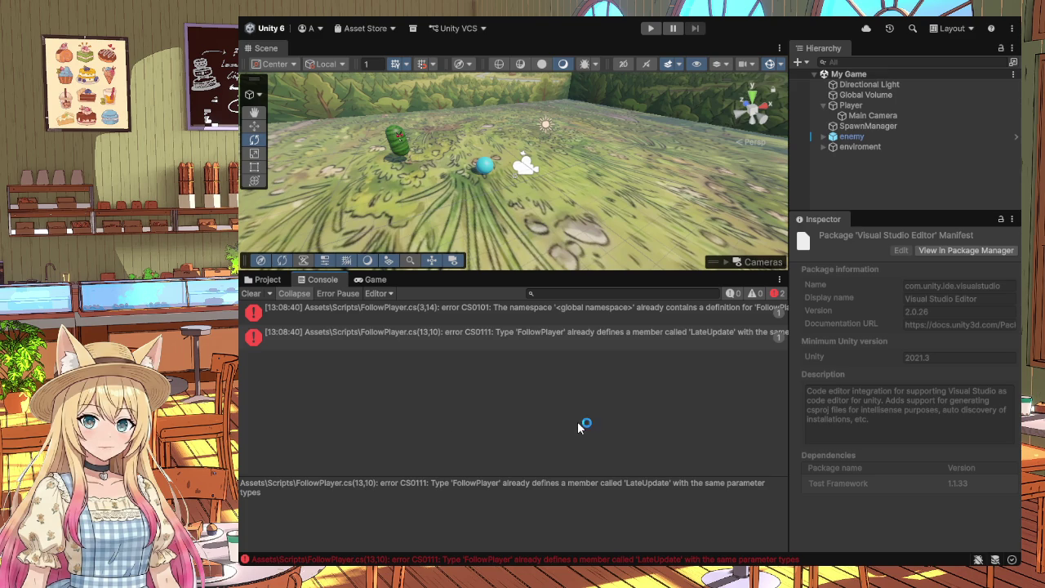
Step: Review the CS0111 duplicate LateUpdate error, then select the enemy capsule in the Scene view
{"action": "left_click", "coordinate": [460, 334]}
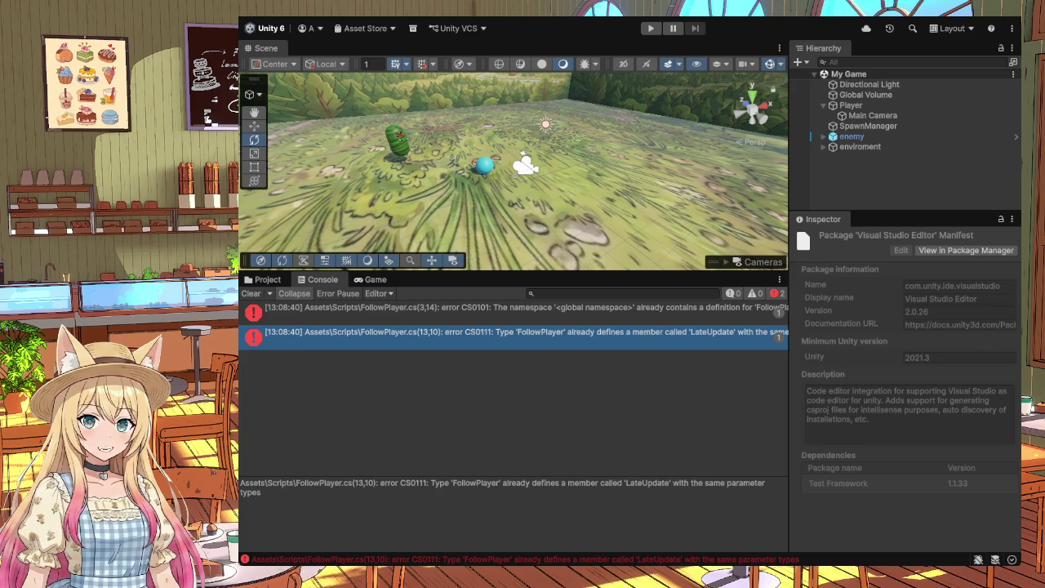
{"action": "left_click", "coordinate": [401, 154]}
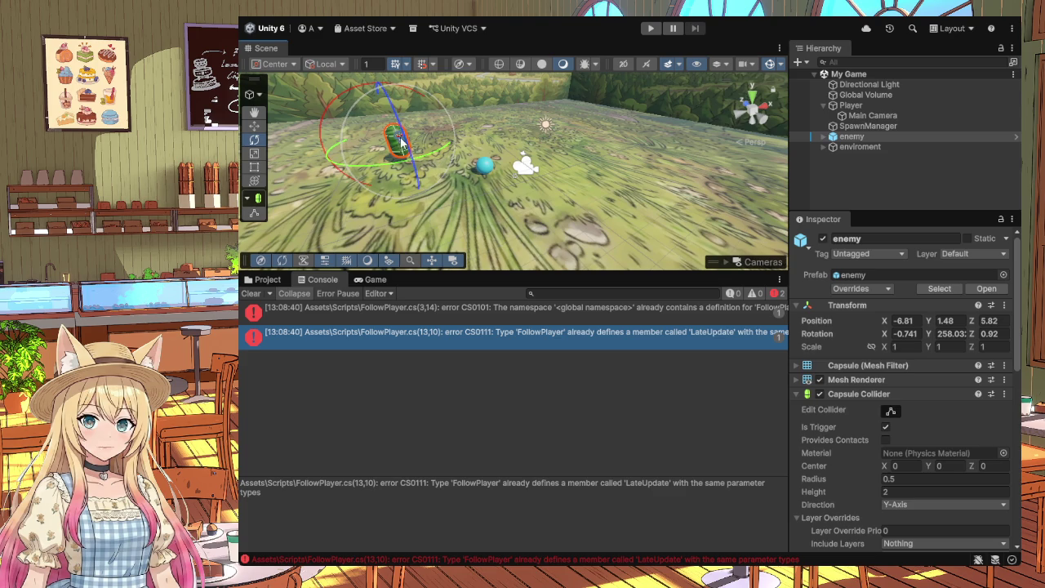
Step: Frame the enemy capsule and duplicate it with Ctrl+D to create enemy (1)
{"action": "double_click", "coordinate": [852, 137]}
{"action": "mouse_move", "coordinate": [684, 174]}
{"action": "left_mouse_down"}
{"action": "mouse_move", "coordinate": [567, 178]}
{"action": "mouse_move", "coordinate": [498, 150]}
{"action": "mouse_move", "coordinate": [511, 148]}
{"action": "mouse_move", "coordinate": [474, 119]}
{"action": "left_mouse_up"}
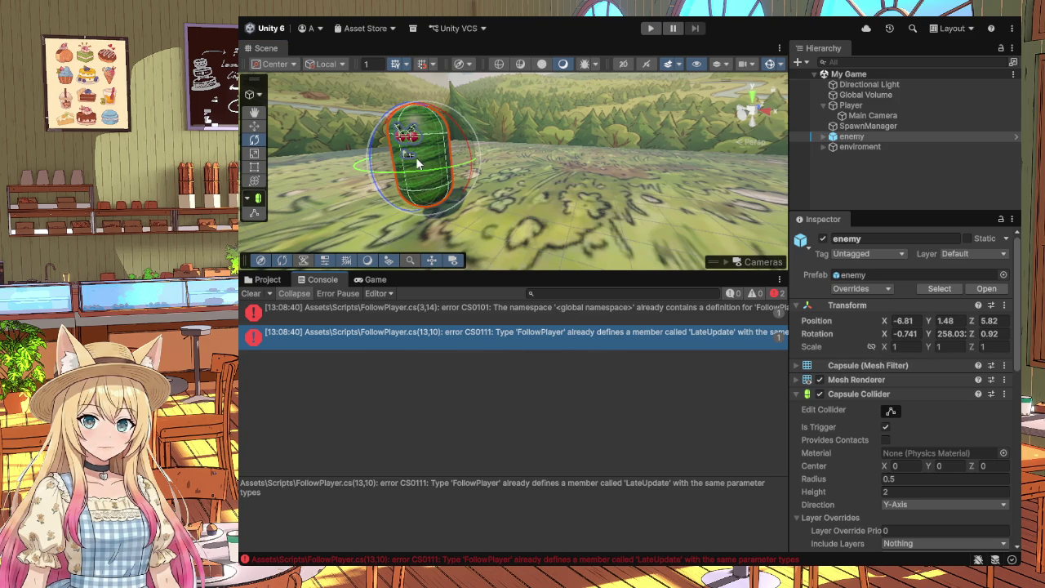
{"action": "left_click", "coordinate": [854, 137]}
{"action": "key", "text": "ctrl+d"}
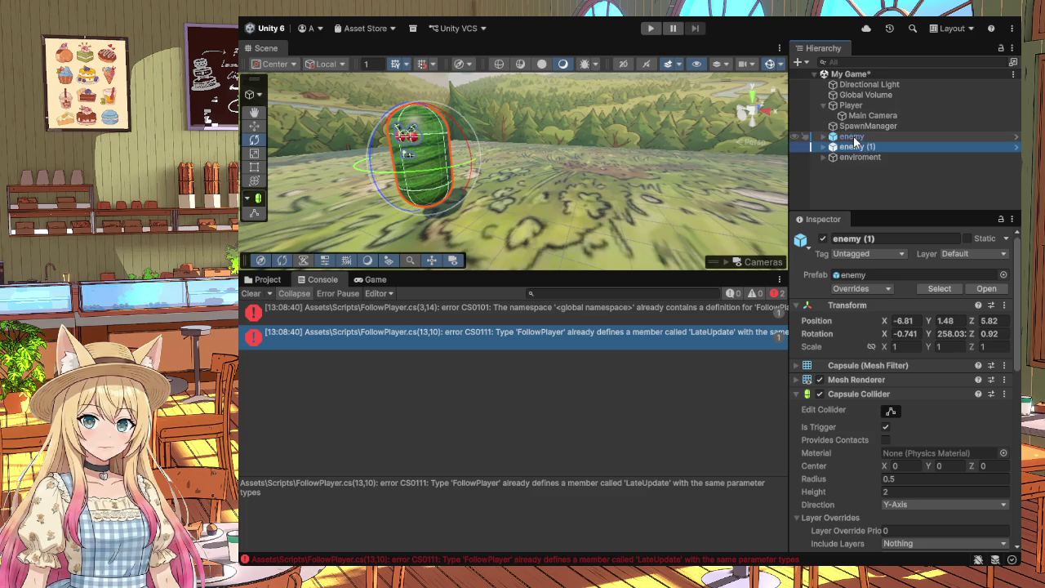
Step: Move enemy (1) beside the original enemy, to position -4.75, 1.45, 6.26
{"action": "left_click", "coordinate": [255, 126]}
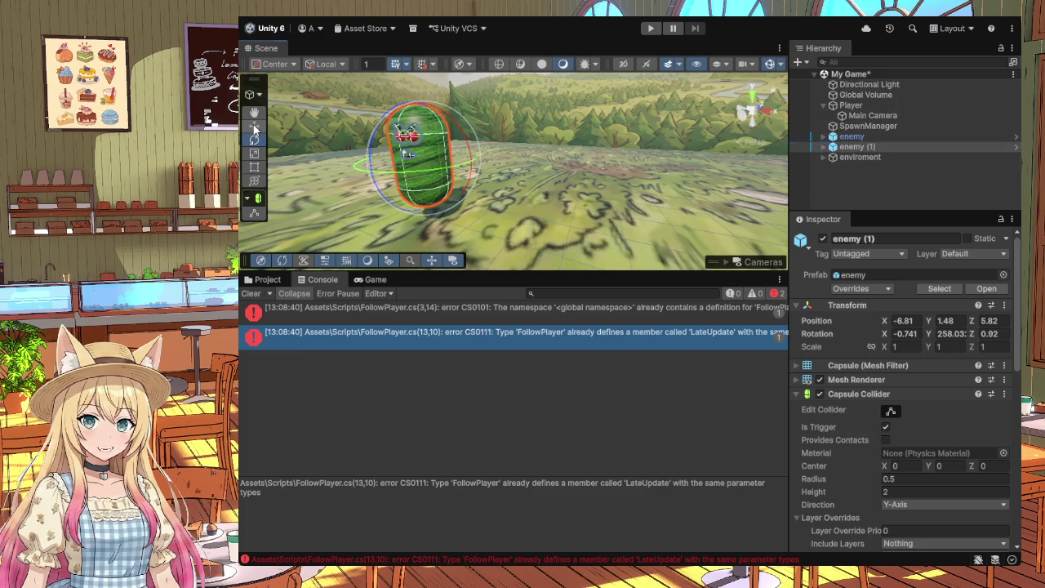
{"action": "left_click_drag", "start_coordinate": [382, 158], "coordinate": [476, 183]}
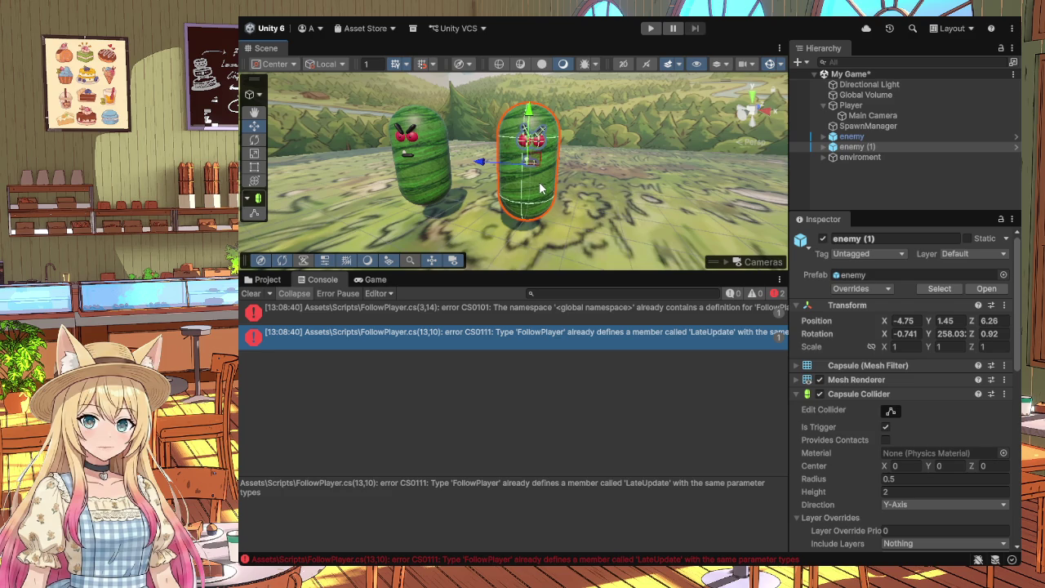
{"action": "scroll", "coordinate": [542, 192], "scroll_direction": "up", "scroll_amount": 1}
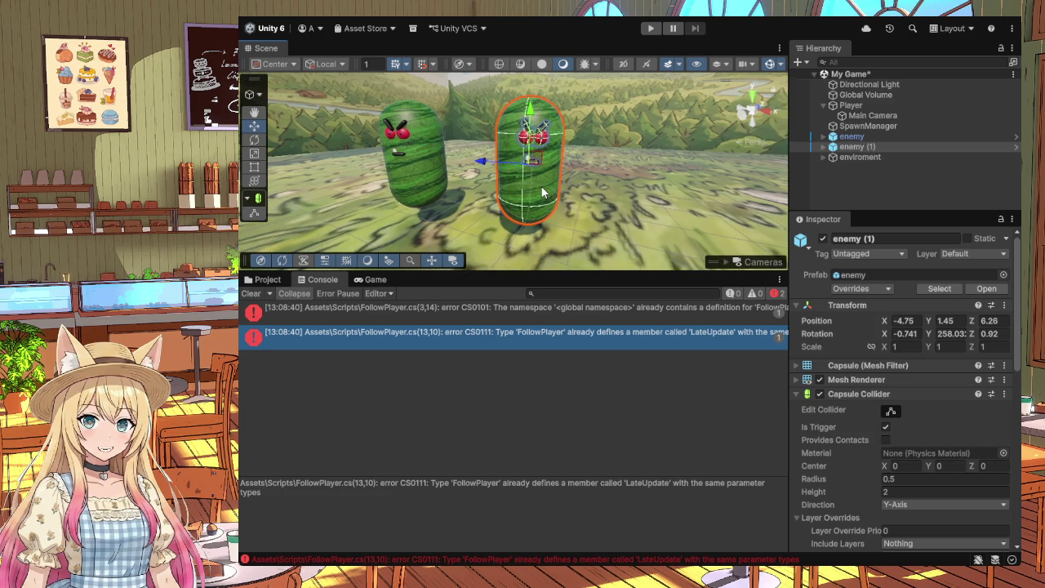
{"action": "scroll", "coordinate": [540, 185], "scroll_direction": "up", "scroll_amount": 2}
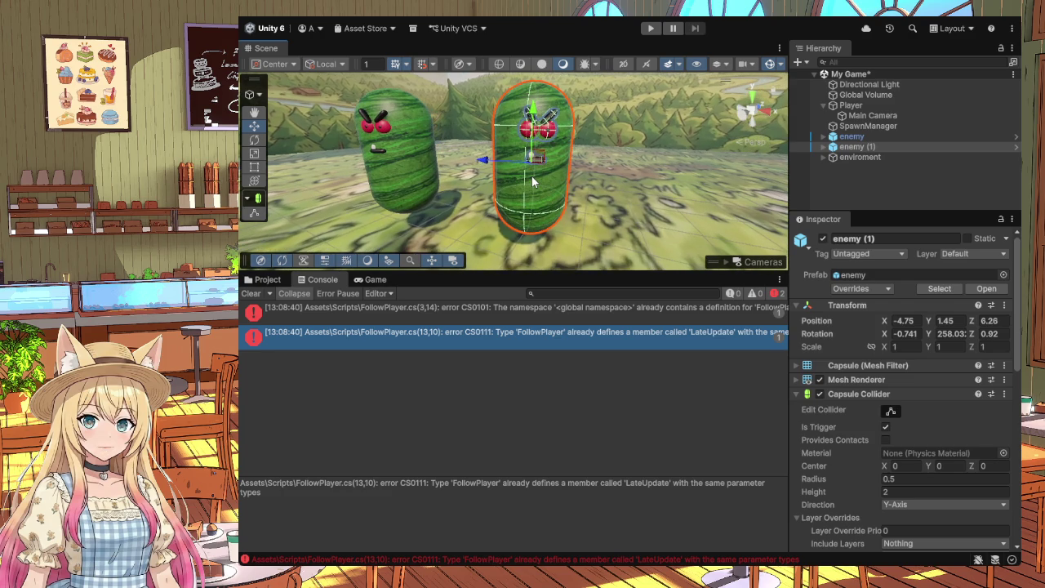
{"action": "left_click", "coordinate": [267, 280]}
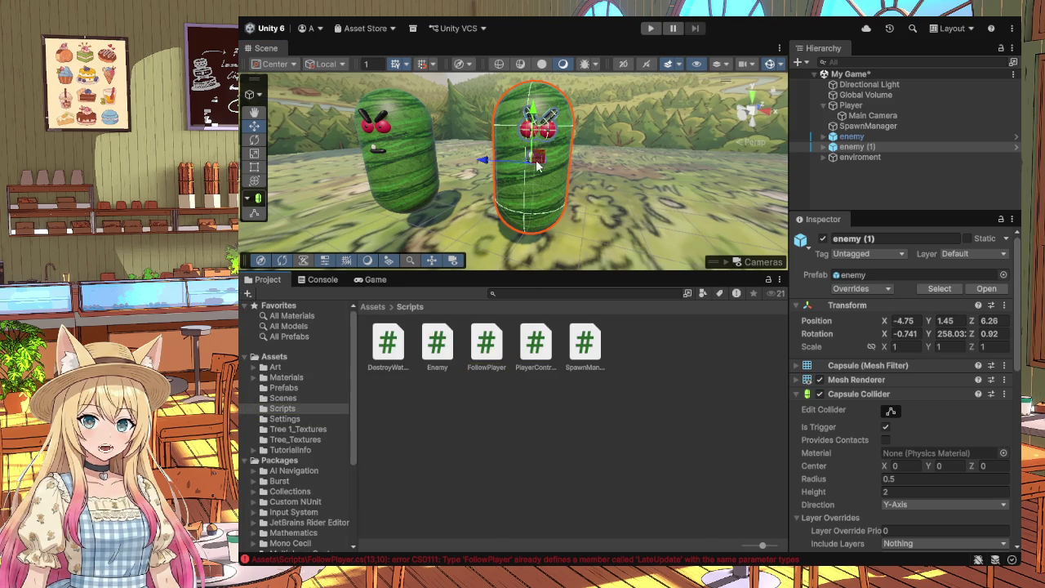
Step: Drag the grass material from Assets/Materials onto the right-hand enemy capsule
{"action": "left_click", "coordinate": [285, 378]}
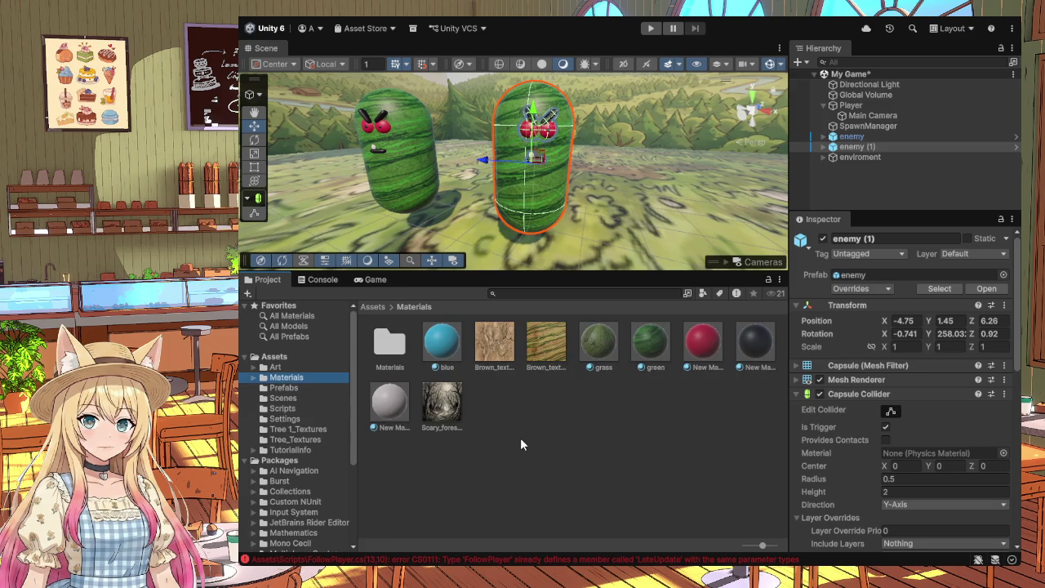
{"action": "left_click", "coordinate": [704, 450]}
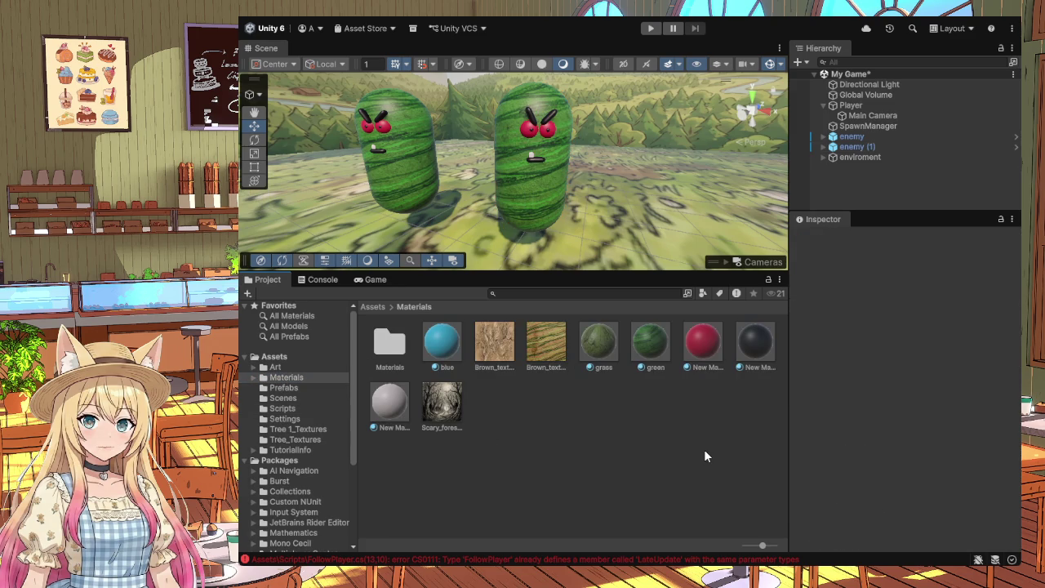
{"action": "left_click", "coordinate": [600, 349]}
{"action": "left_click_drag", "start_coordinate": [603, 349], "coordinate": [545, 194]}
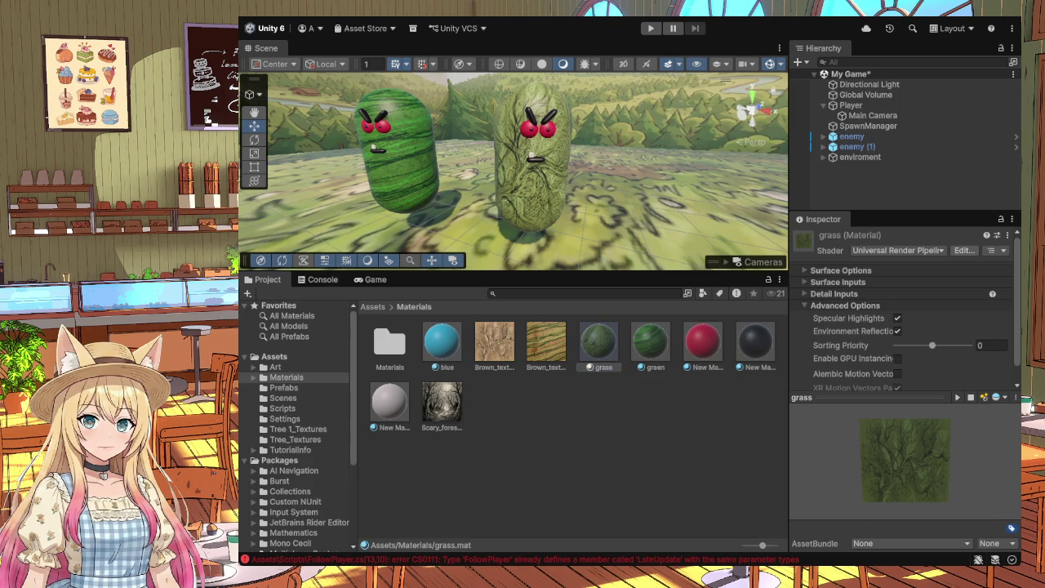
{"action": "left_click", "coordinate": [703, 412]}
{"action": "left_click", "coordinate": [278, 376]}
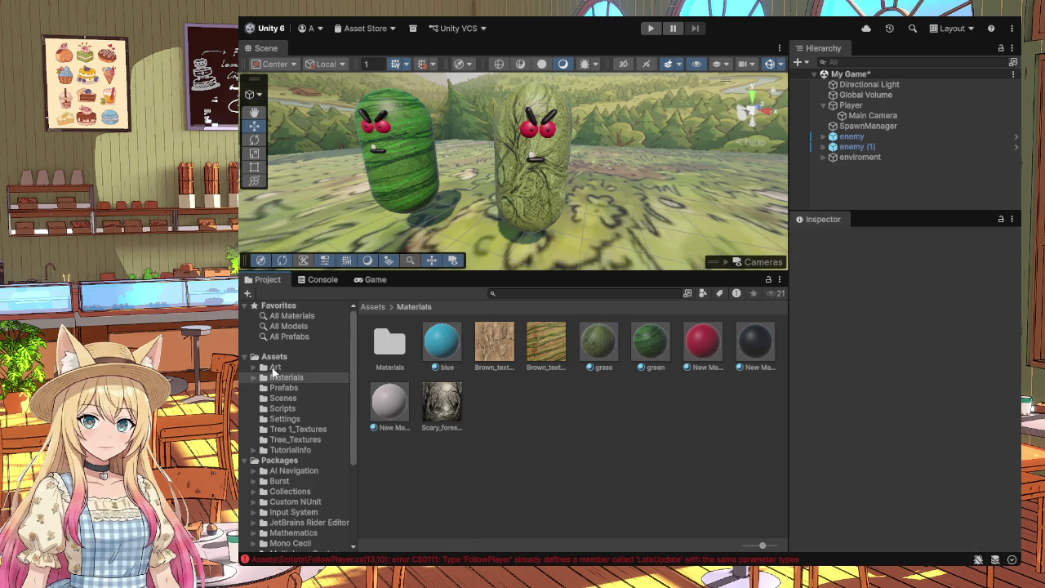
Step: Select Enemy.cs in Assets/Scripts and open it in Visual Studio
{"action": "left_click", "coordinate": [285, 357]}
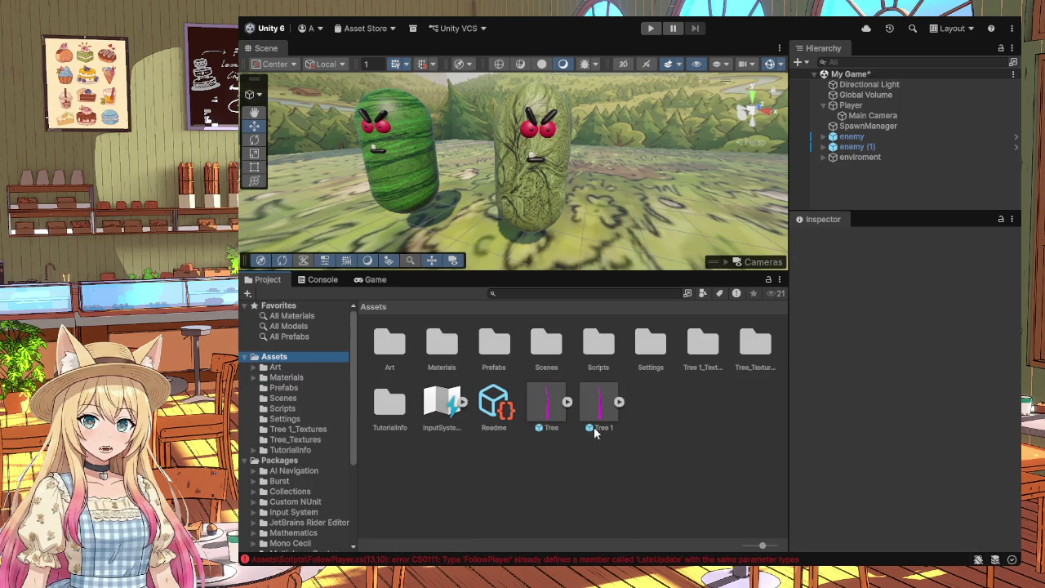
{"action": "double_click", "coordinate": [605, 352]}
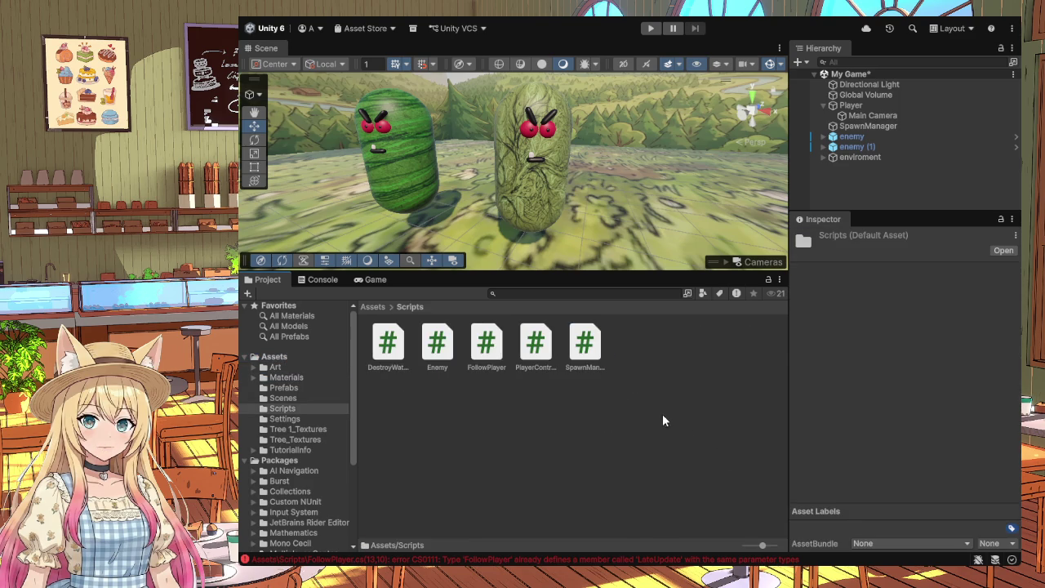
{"action": "left_click", "coordinate": [437, 341]}
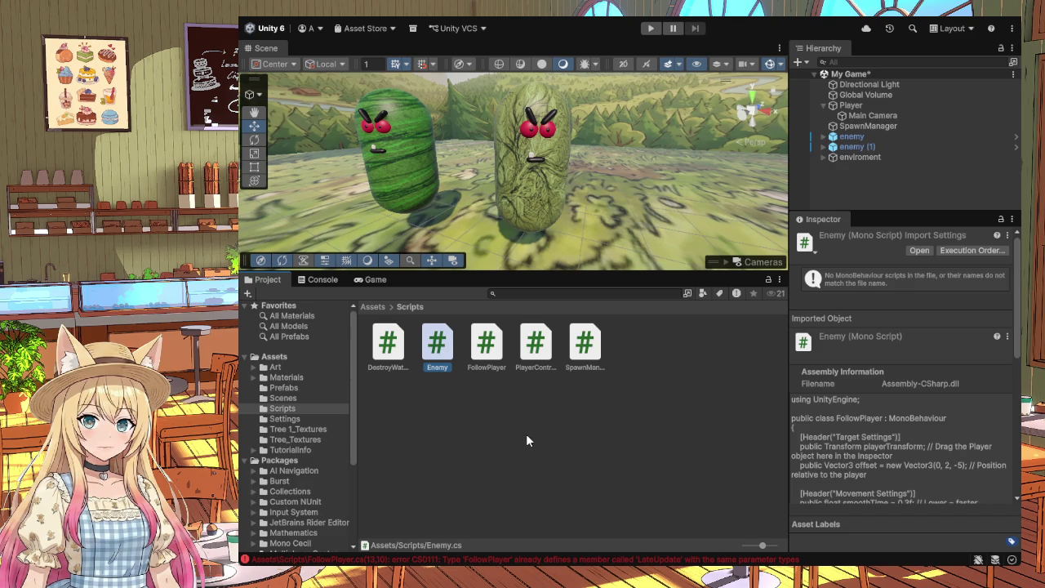
{"action": "key", "text": "alt+Tab"}
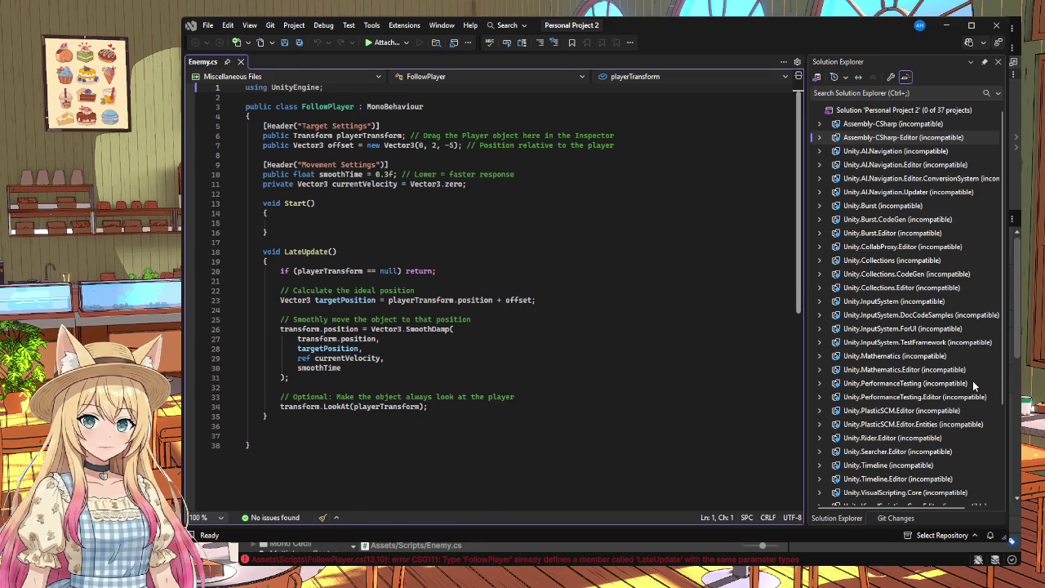
Step: Review the Enemy script's code and empty Start(), then minimize Visual Studio back to Unity
{"action": "left_click", "coordinate": [368, 448]}
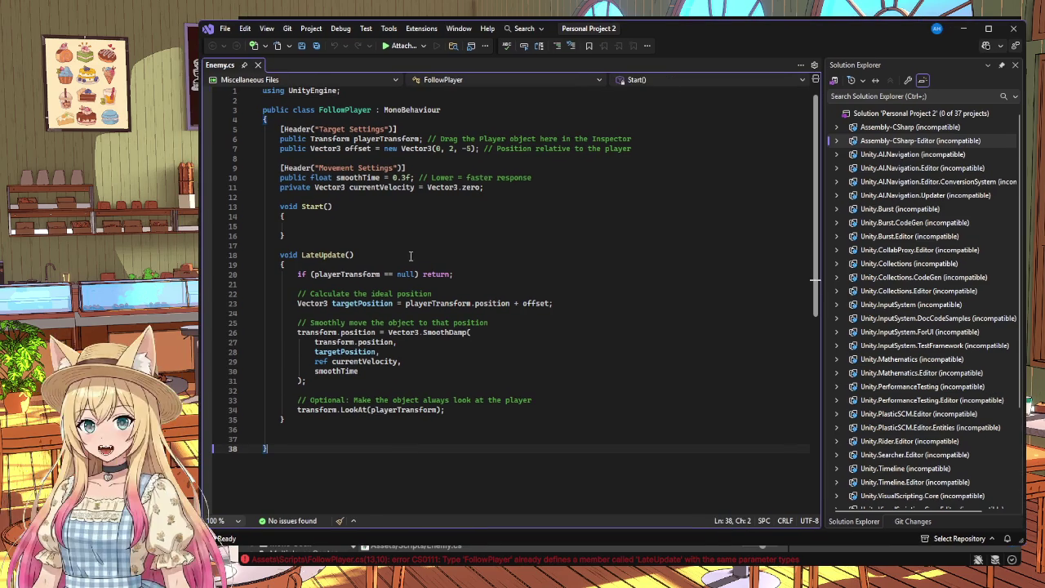
{"action": "left_click", "coordinate": [303, 227]}
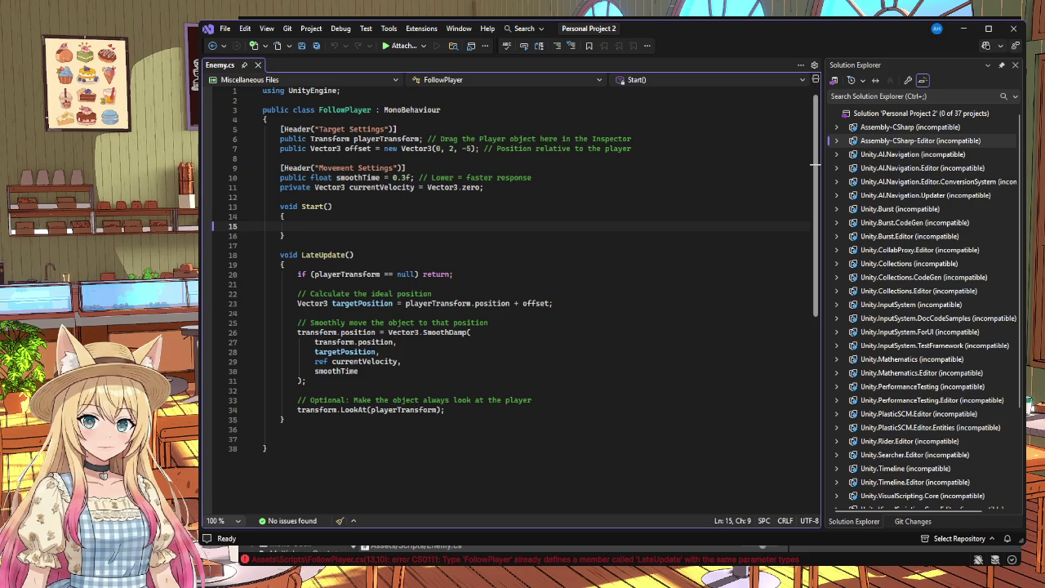
{"action": "left_click", "coordinate": [964, 29]}
{"action": "left_click", "coordinate": [634, 459]}
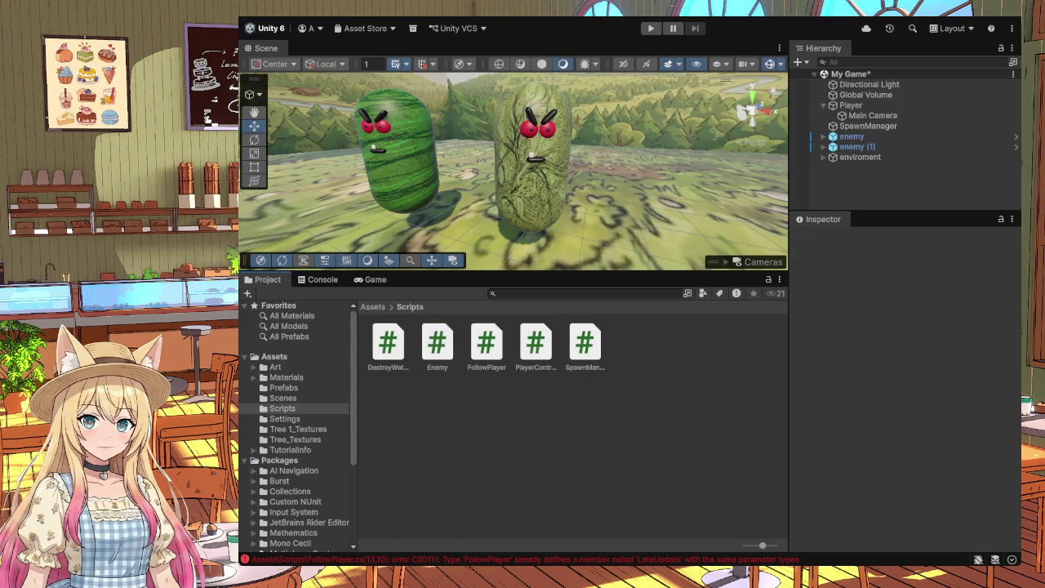
Step: Trace the CS0101 duplicate FollowPlayer class error into the code, then select the FollowPlayer script in Scripts
{"action": "left_click", "coordinate": [588, 561]}
{"action": "double_click", "coordinate": [520, 307]}
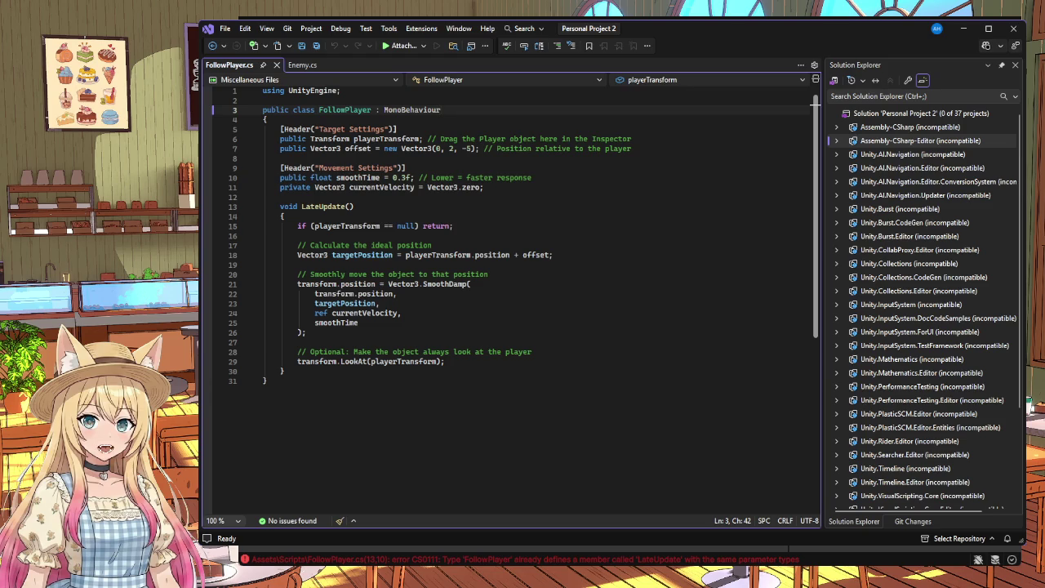
{"action": "key", "text": "alt+Tab"}
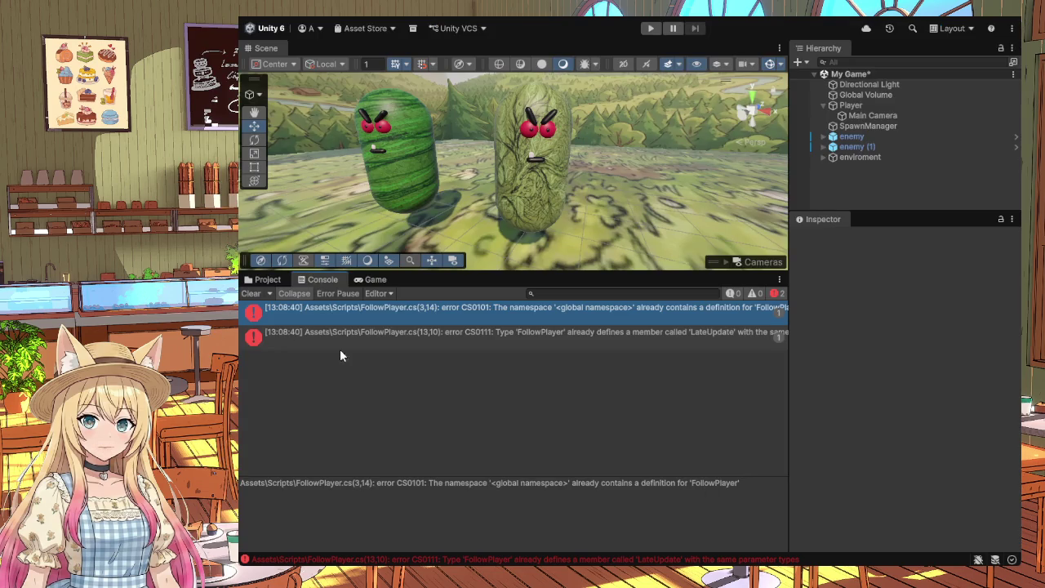
{"action": "left_click", "coordinate": [266, 280]}
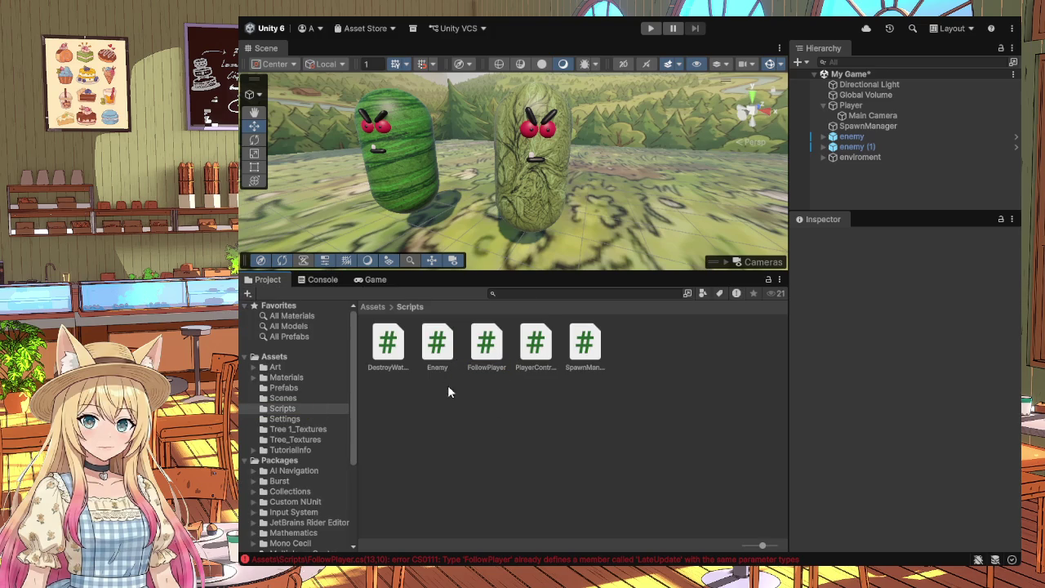
{"action": "left_click", "coordinate": [438, 367]}
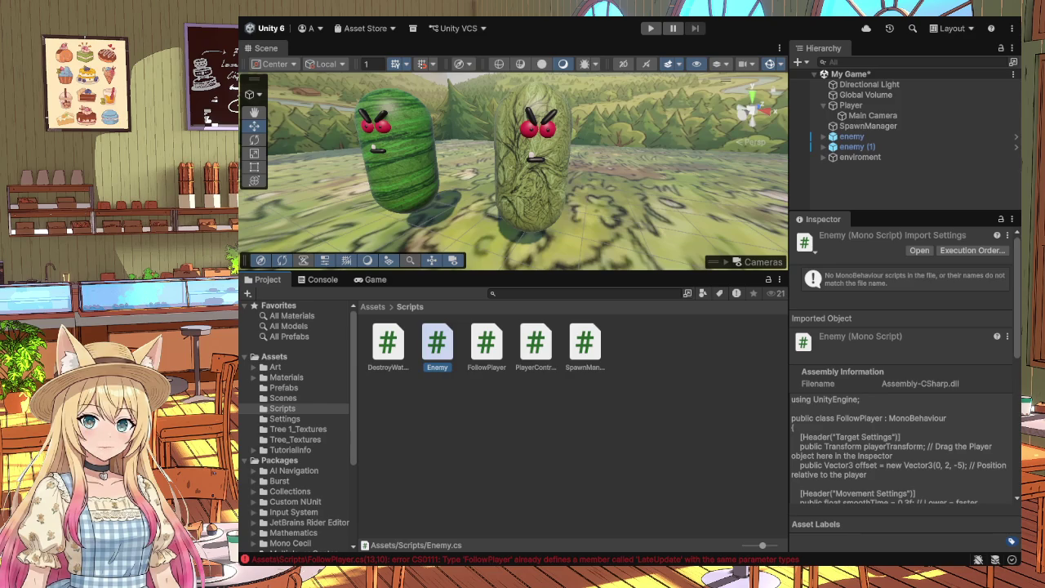
{"action": "left_click", "coordinate": [485, 361]}
Step: Open FollowPlayer.cs in Visual Studio and flip between it and Enemy.cs to compare their code
{"action": "double_click", "coordinate": [486, 358]}
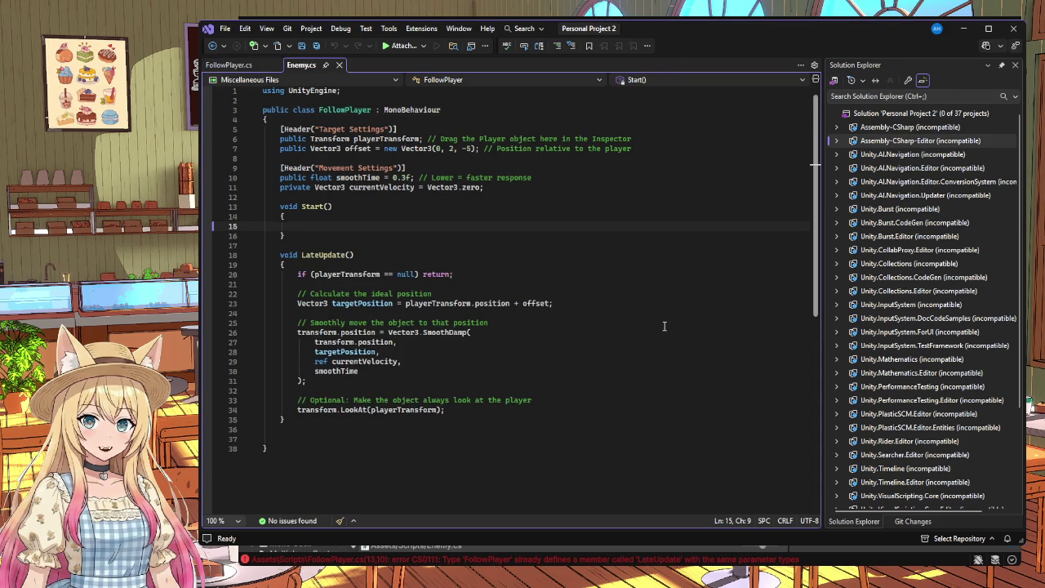
{"action": "left_click", "coordinate": [224, 67]}
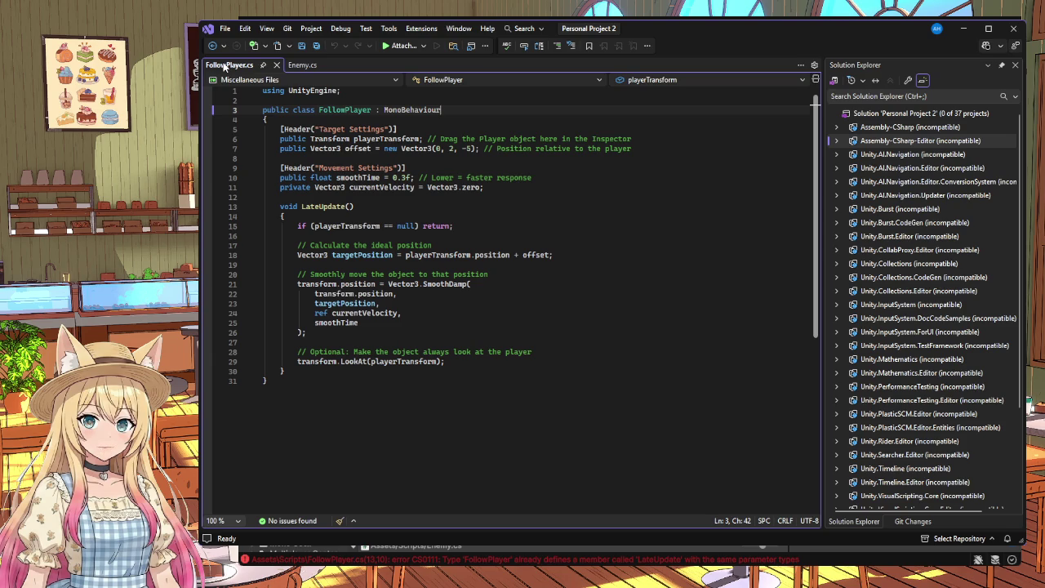
{"action": "left_click", "coordinate": [305, 64]}
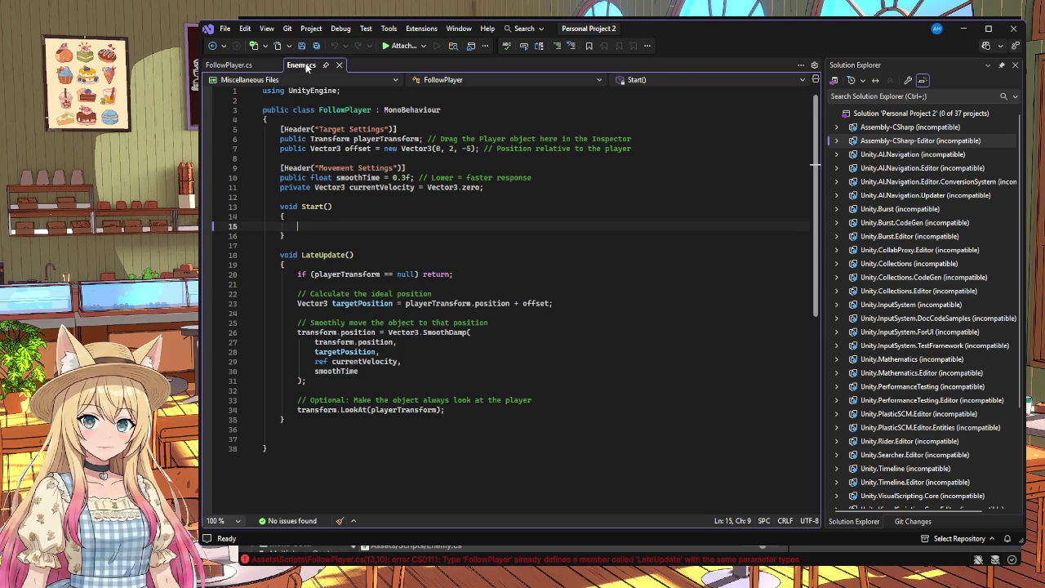
{"action": "left_click", "coordinate": [234, 66]}
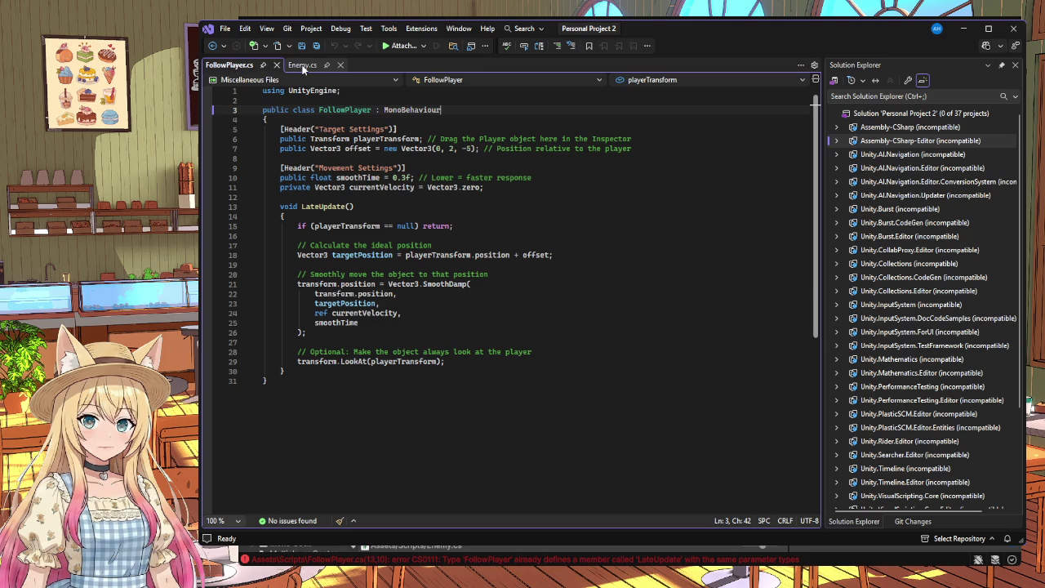
{"action": "left_click", "coordinate": [303, 69]}
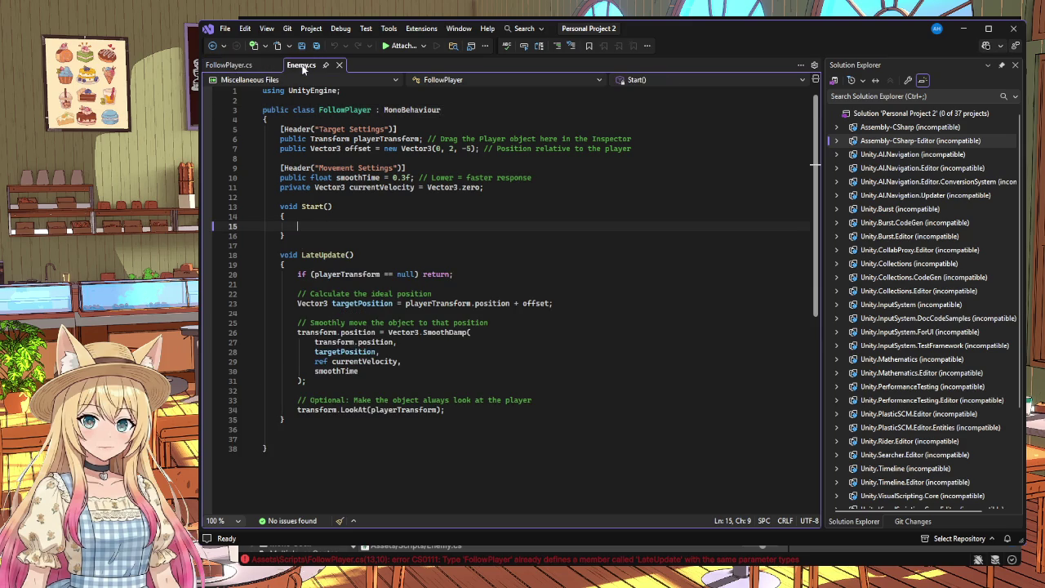
{"action": "left_click", "coordinate": [244, 65]}
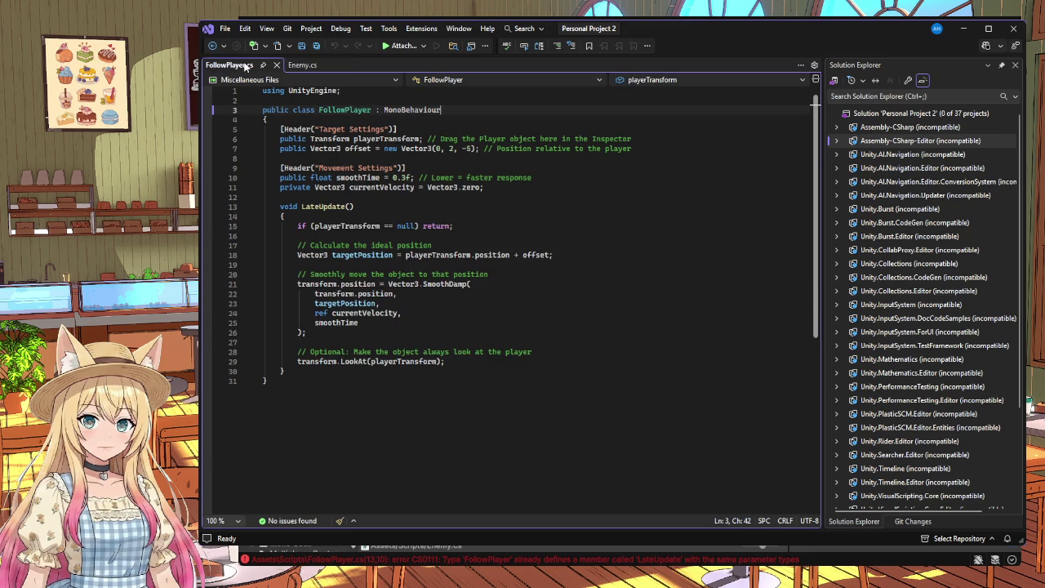
{"action": "left_click", "coordinate": [300, 67]}
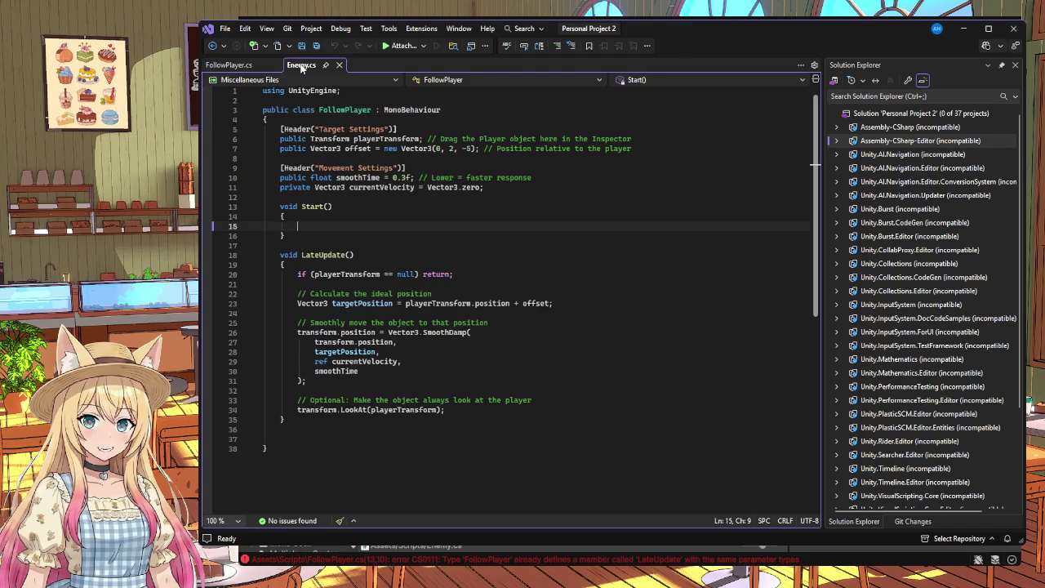
{"action": "left_click", "coordinate": [229, 63]}
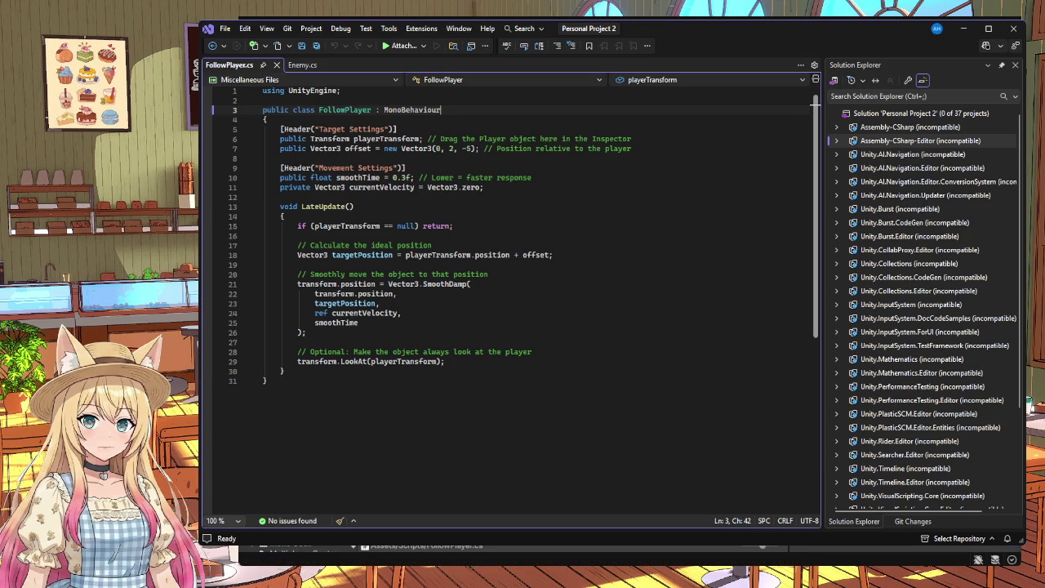
Step: Close Enemy.cs and insert an empty void Start() method below the currentVelocity field in FollowPlayer.cs
{"action": "left_click", "coordinate": [341, 65]}
{"action": "left_click", "coordinate": [512, 192]}
{"action": "key", "text": "Return"}
{"action": "key", "text": "Return"}
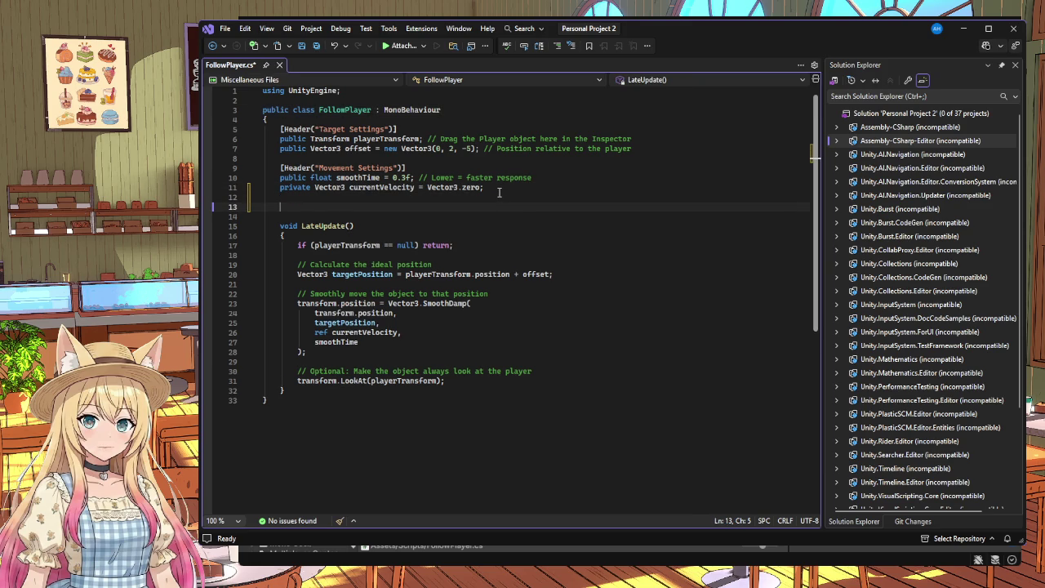
{"action": "type", "text": "void"}
{"action": "type", "text": " Sta"}
{"action": "type", "text": "r"}
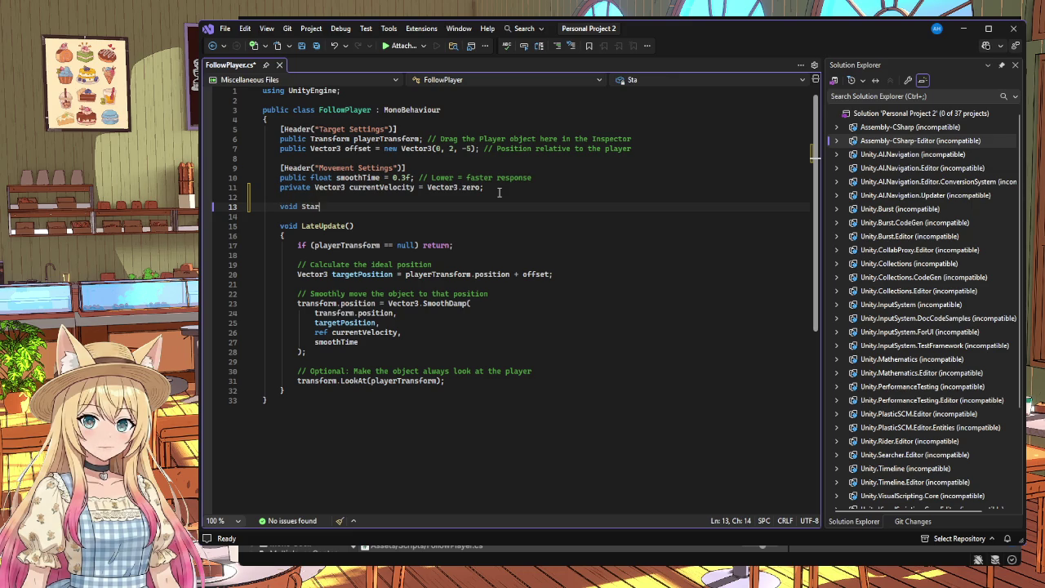
{"action": "type", "text": "t()"}
{"action": "key", "text": "Return"}
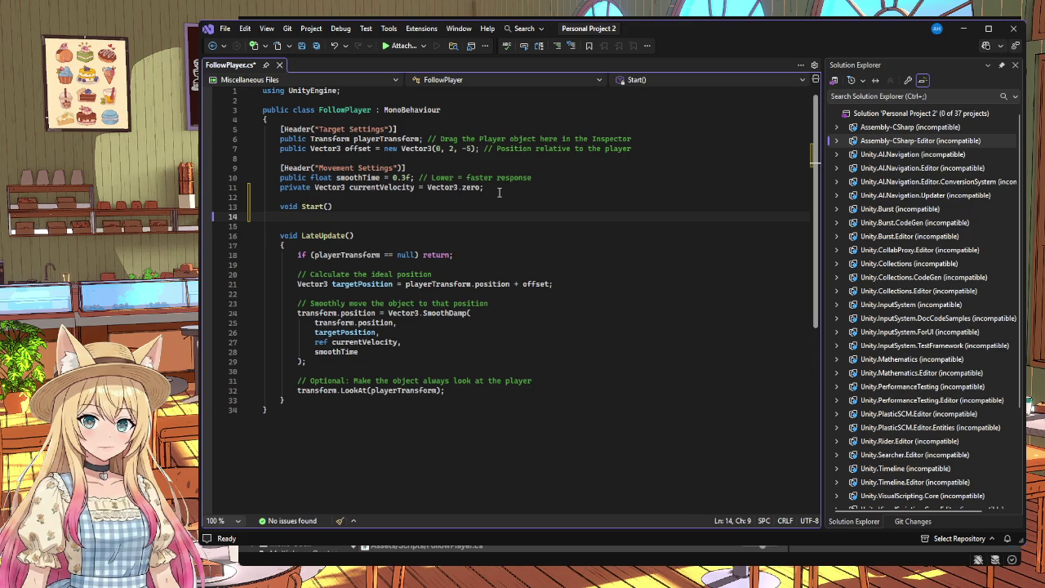
{"action": "type", "text": "{"}
{"action": "key", "text": "Return"}
{"action": "key", "text": "BackSpace"}
{"action": "key", "text": "BackSpace"}
{"action": "type", "text": "{"}
{"action": "key", "text": "Return"}
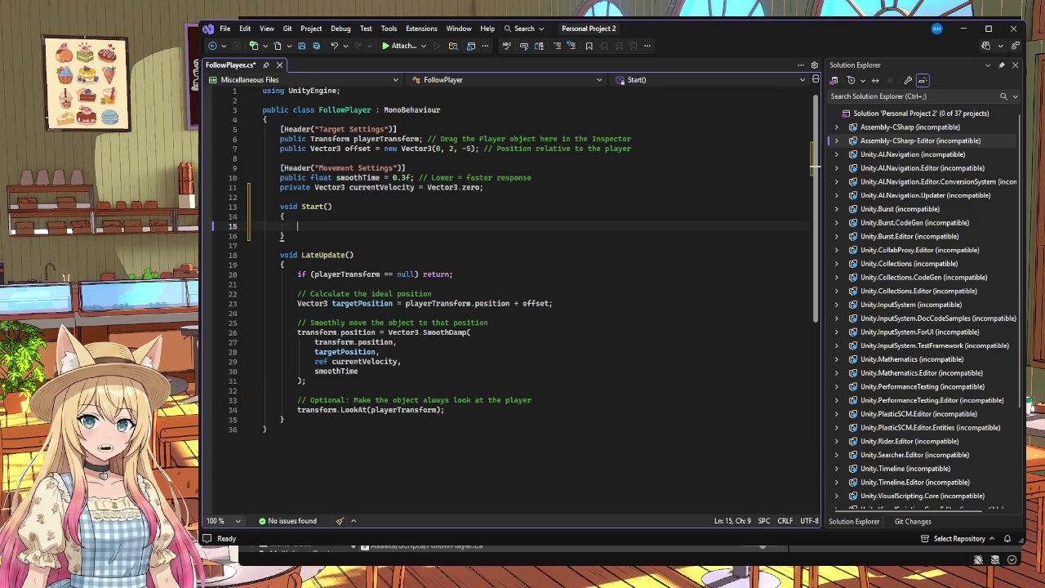
Step: Resize the Visual Studio window, closing the file tree and shrinking the Git panel to widen the code
{"action": "left_click_drag", "start_coordinate": [1027, 243], "coordinate": [814, 242]}
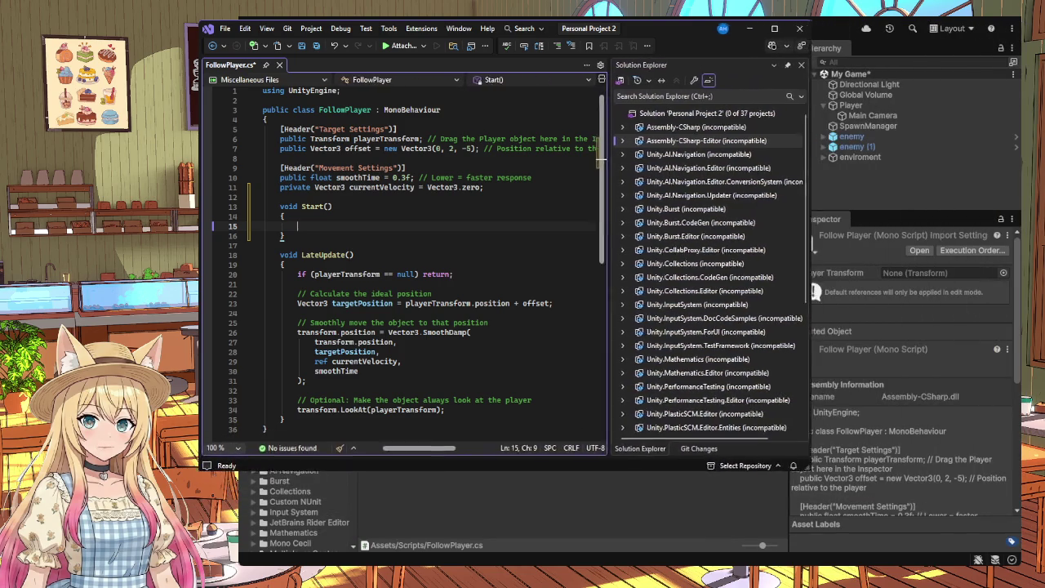
{"action": "left_click_drag", "start_coordinate": [814, 290], "coordinate": [836, 290]}
{"action": "left_click", "coordinate": [827, 65]}
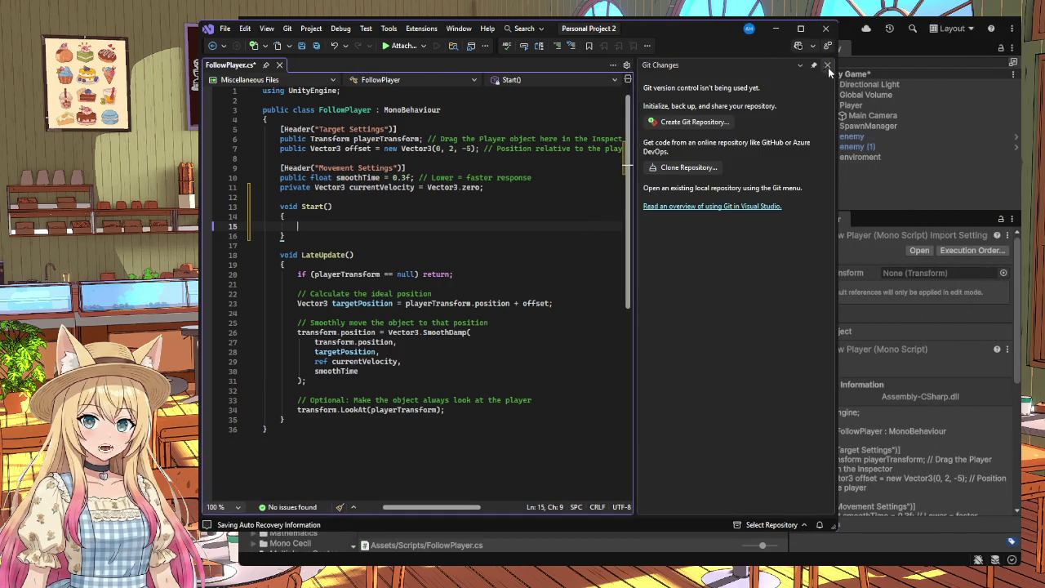
{"action": "left_click_drag", "start_coordinate": [636, 225], "coordinate": [815, 239]}
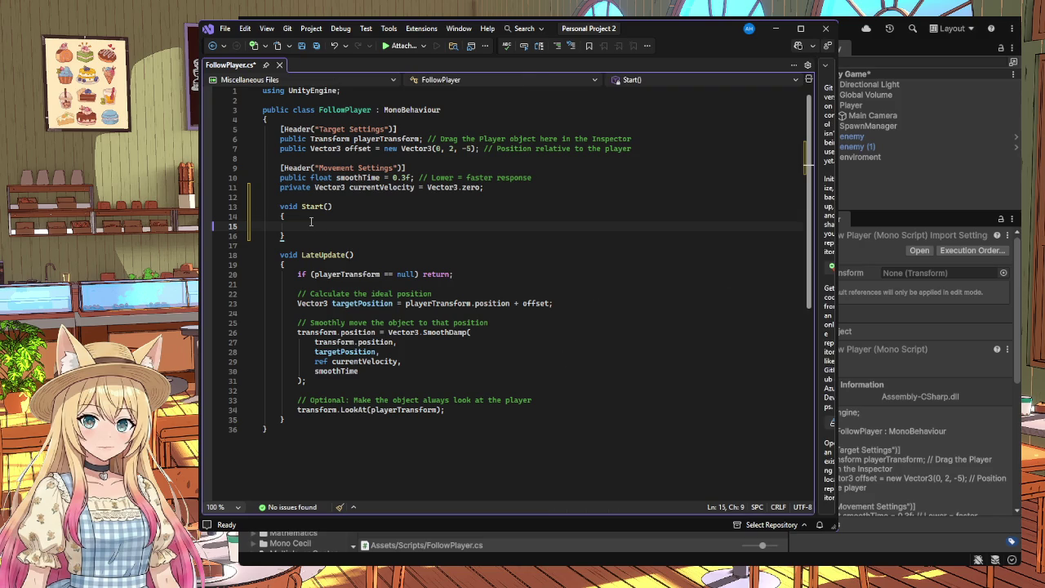
Step: Type playerTransform on line 15 inside Start(), adding then removing a Transform type before it
{"action": "type", "text": "Transfor"}
{"action": "key", "text": "BackSpace"}
{"action": "type", "text": "rm"}
{"action": "type", "text": "player"}
{"action": "key", "text": "BackSpace"}
{"action": "key", "text": "BackSpace"}
{"action": "key", "text": "BackSpace"}
{"action": "type", "text": "m"}
{"action": "key", "text": "BackSpace"}
{"action": "key", "text": "Left"}
{"action": "key", "text": "Left"}
{"action": "key", "text": "Left"}
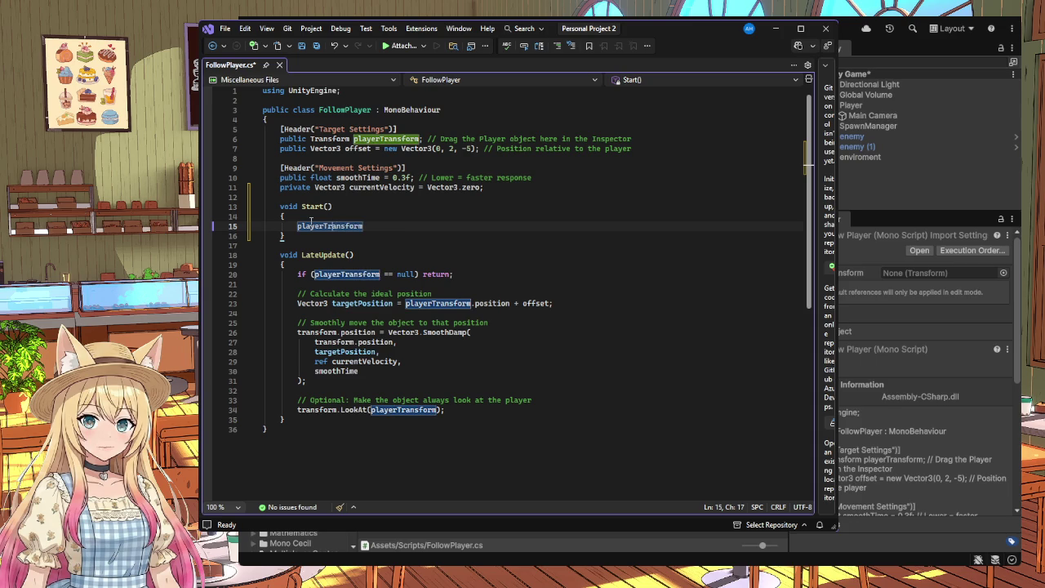
{"action": "key", "text": "Left"}
{"action": "key", "text": "Left"}
{"action": "key", "text": "Left"}
{"action": "type", "text": "Trans"}
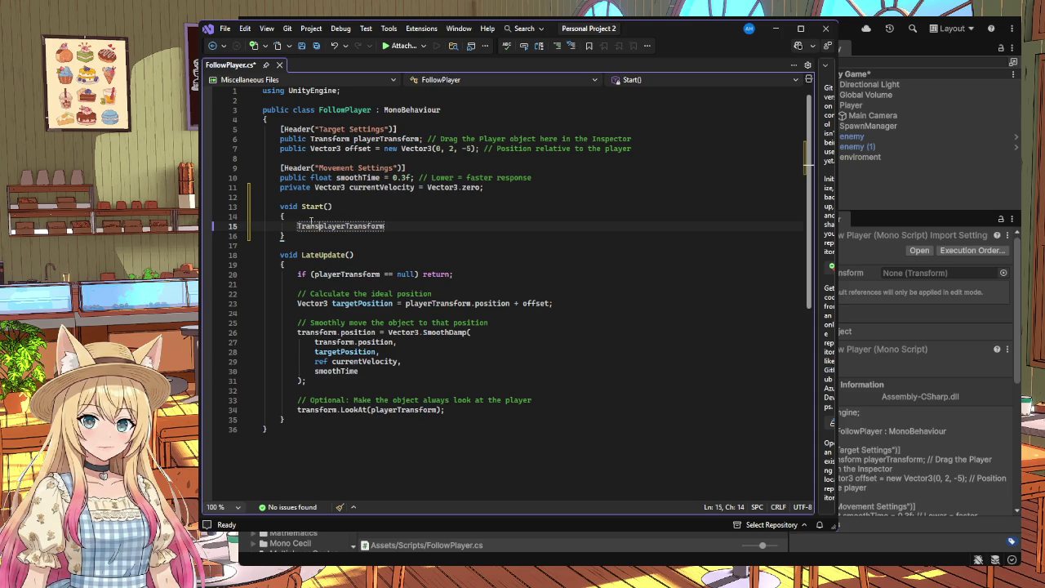
{"action": "type", "text": "form"}
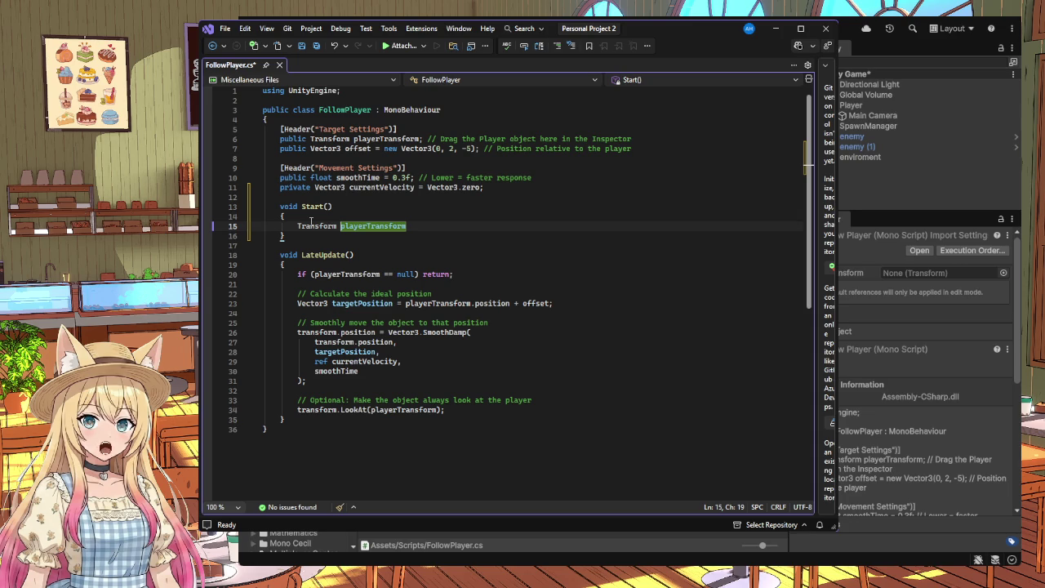
{"action": "key", "text": "BackSpace"}
{"action": "key", "text": "BackSpace"}
{"action": "key", "text": "BackSpace"}
{"action": "key", "text": "BackSpace"}
{"action": "key", "text": "BackSpace"}
{"action": "key", "text": "BackSpace"}
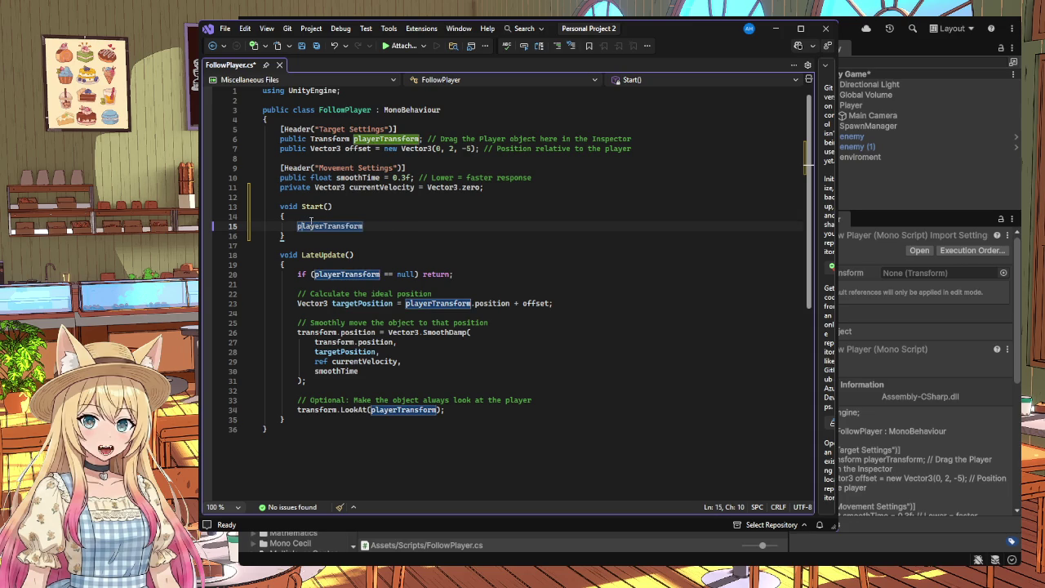
{"action": "key", "text": "Down"}
{"action": "key", "text": "Up"}
{"action": "key", "text": "End"}
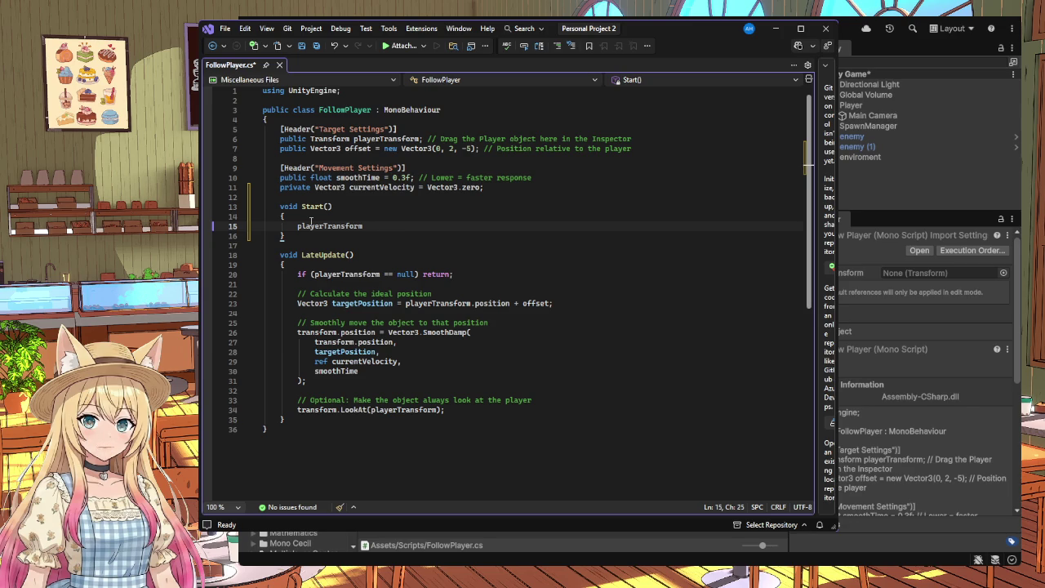
Step: Complete the line as playerTransform = GameObject.FindGameObjectWithTag("Player").transform; and save FollowPlayer.cs
{"action": "type", "text": "= "}
{"action": "type", "text": "Game"}
{"action": "type", "text": "O"}
{"action": "type", "text": "gjec"}
{"action": "key", "text": "BackSpace"}
{"action": "key", "text": "BackSpace"}
{"action": "key", "text": "BackSpace"}
{"action": "type", "text": "bject"}
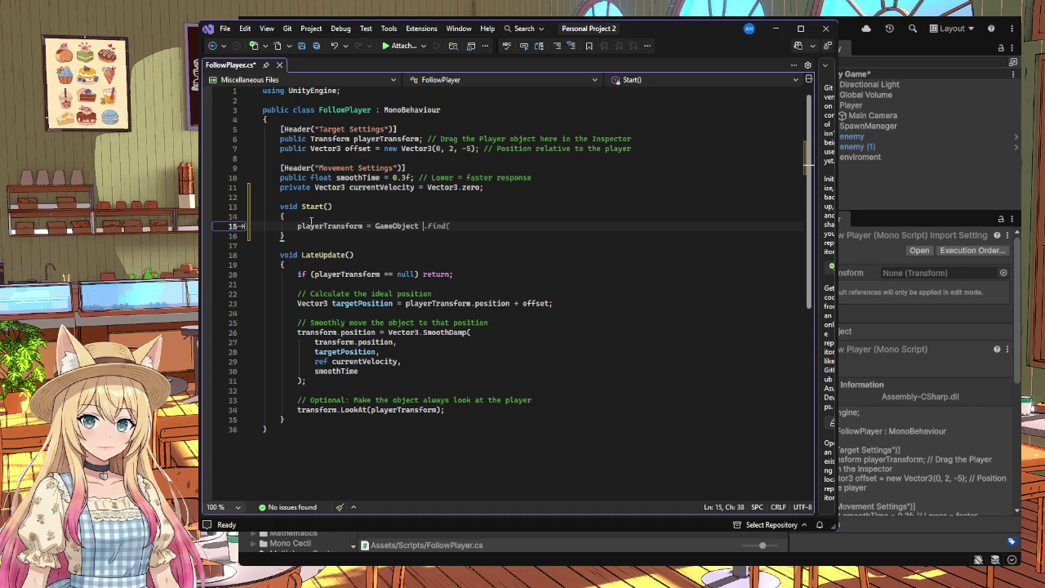
{"action": "key", "text": "BackSpace"}
{"action": "key", "text": "BackSpace"}
{"action": "type", "text": ".Find"}
{"action": "type", "text": "Game"}
{"action": "type", "text": "Object"}
{"action": "type", "text": "WithTag"}
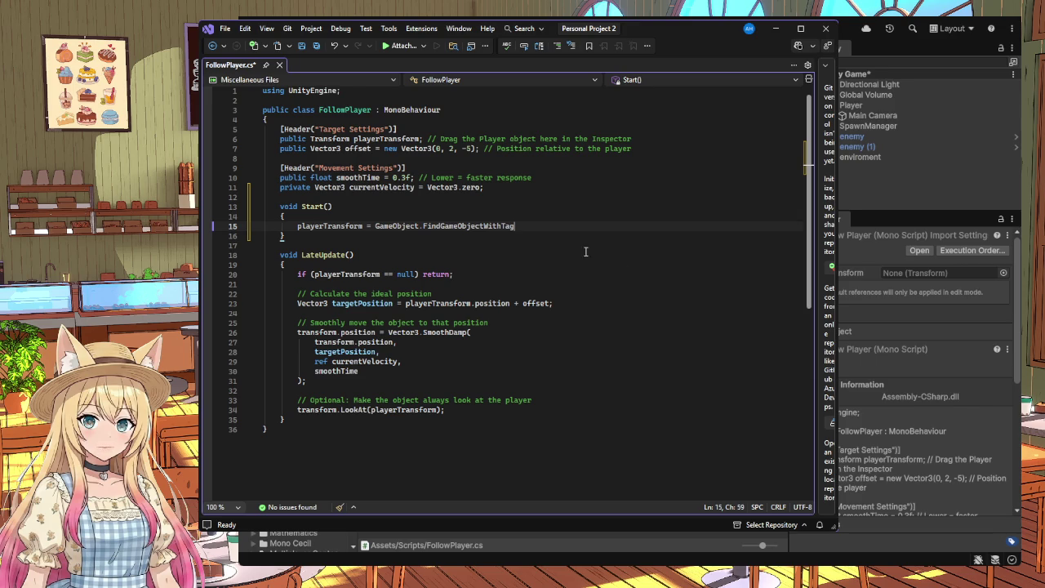
{"action": "type", "text": "("}
{"action": "type", "text": "\"Plaery"}
{"action": "key", "text": "BackSpace"}
{"action": "key", "text": "BackSpace"}
{"action": "key", "text": "BackSpace"}
{"action": "type", "text": "yer"}
{"action": "type", "text": "\""}
{"action": "type", "text": ").Tran"}
{"action": "key", "text": "BackSpace"}
{"action": "key", "text": "BackSpace"}
{"action": "key", "text": "BackSpace"}
{"action": "type", "text": "t"}
{"action": "type", "text": "ransform;"}
{"action": "left_click", "coordinate": [560, 274]}
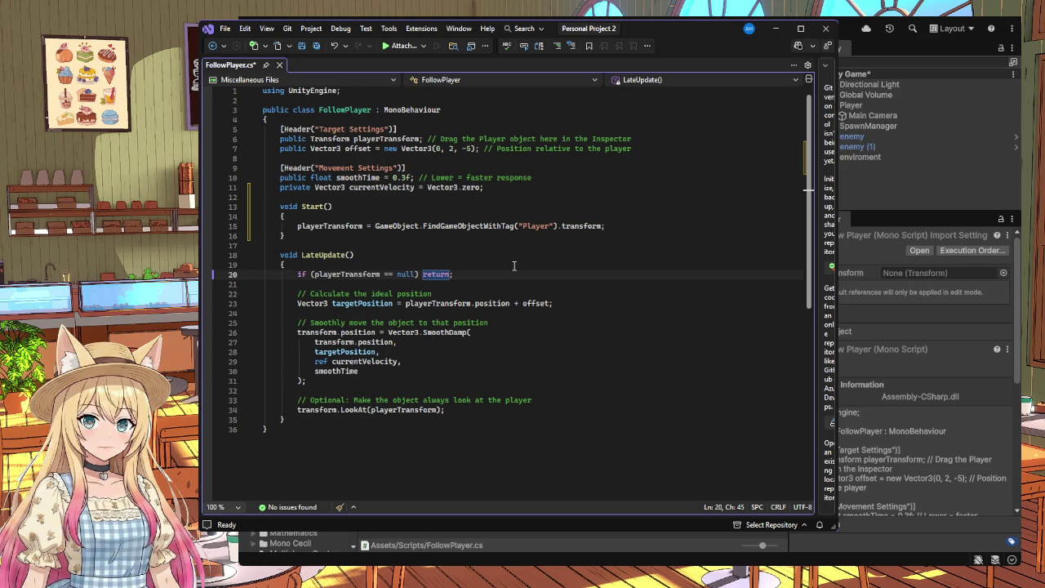
{"action": "key", "text": "ctrl+s"}
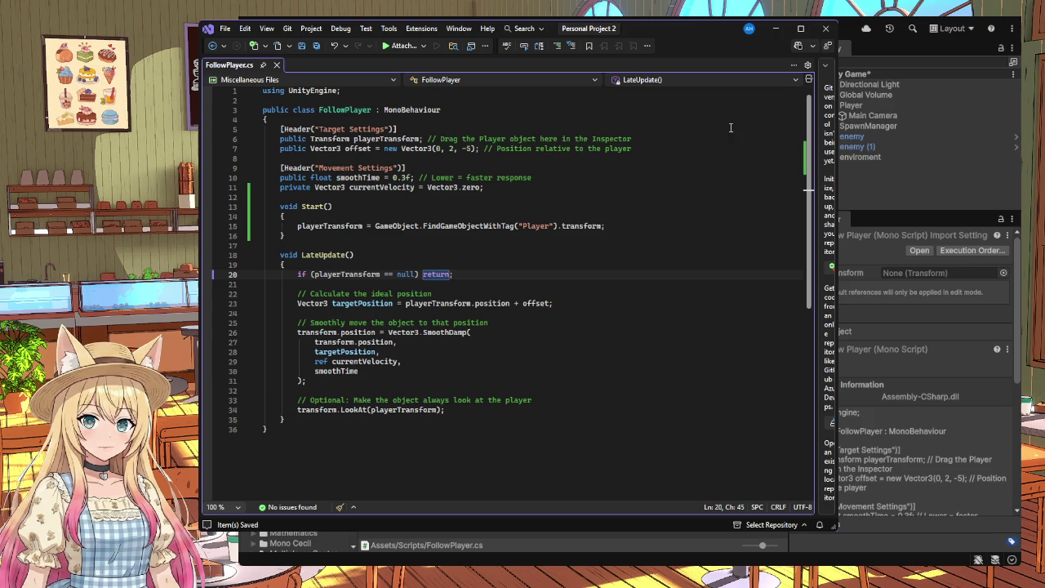
Step: Minimize Visual Studio and select Player in the Hierarchy to confirm it carries the Player tag
{"action": "left_click", "coordinate": [776, 28]}
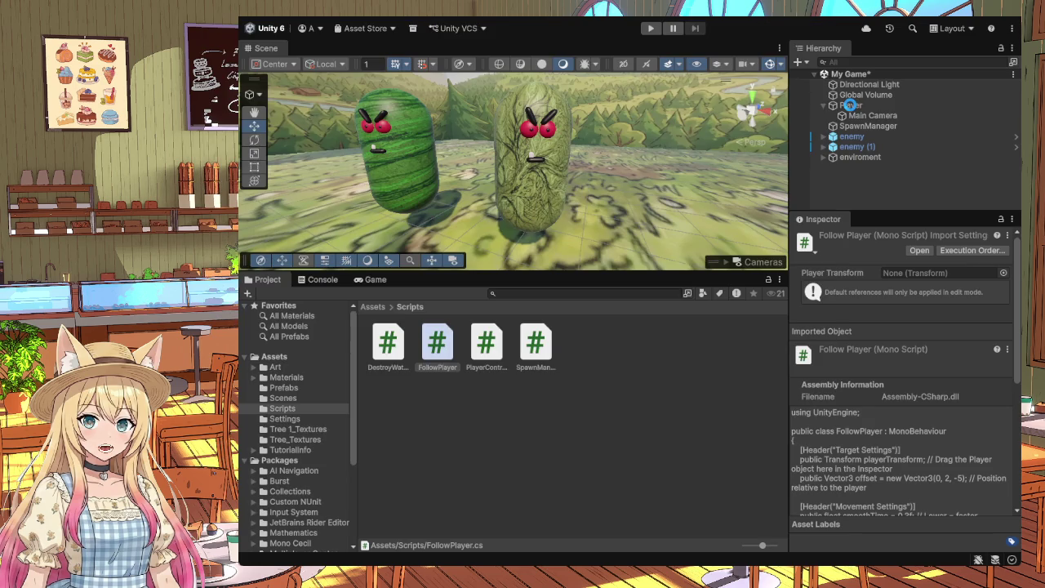
{"action": "left_click", "coordinate": [850, 106]}
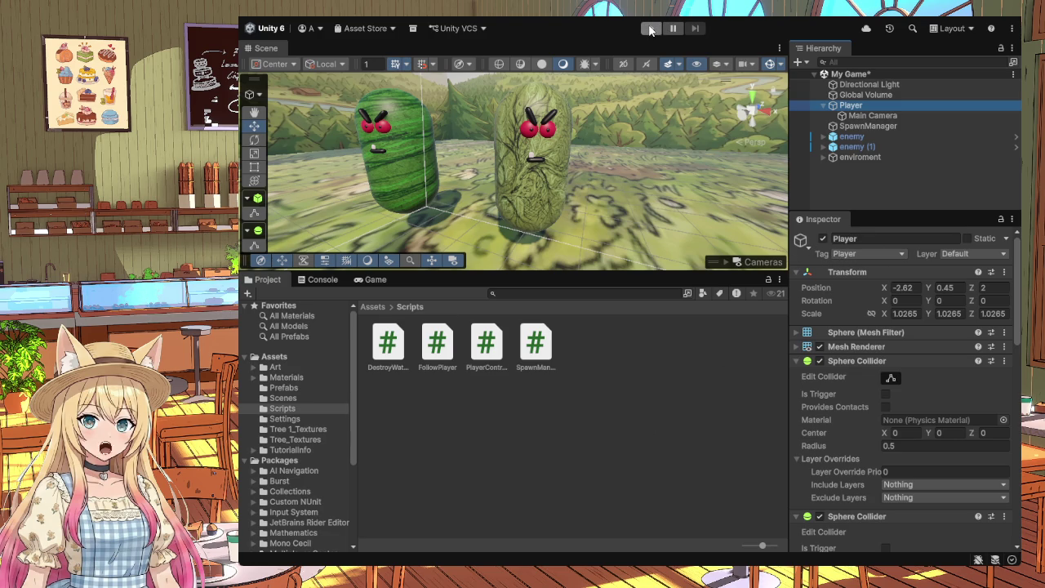
Step: Check both enemies' Follow Player component: target Player, offset 0, 2, -5, smooth time 0.3
{"action": "left_click", "coordinate": [911, 147]}
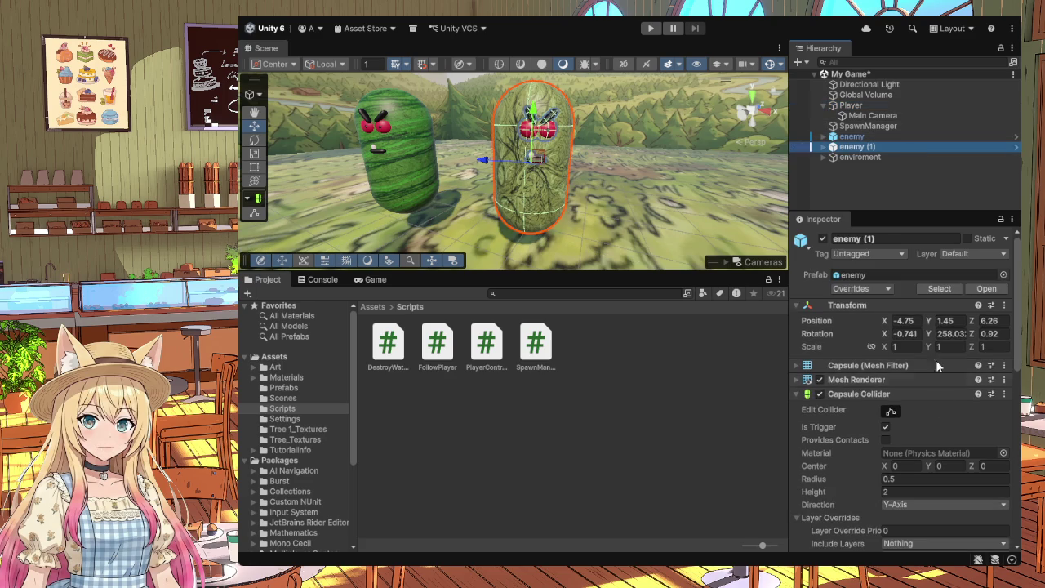
{"action": "scroll", "coordinate": [937, 367], "scroll_direction": "down", "scroll_amount": 10}
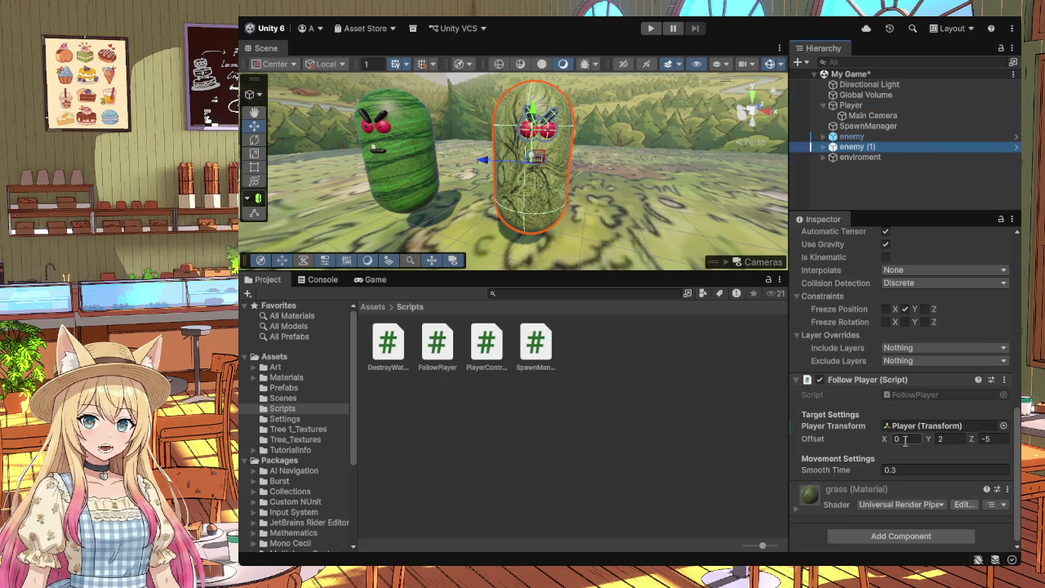
{"action": "left_click", "coordinate": [852, 137]}
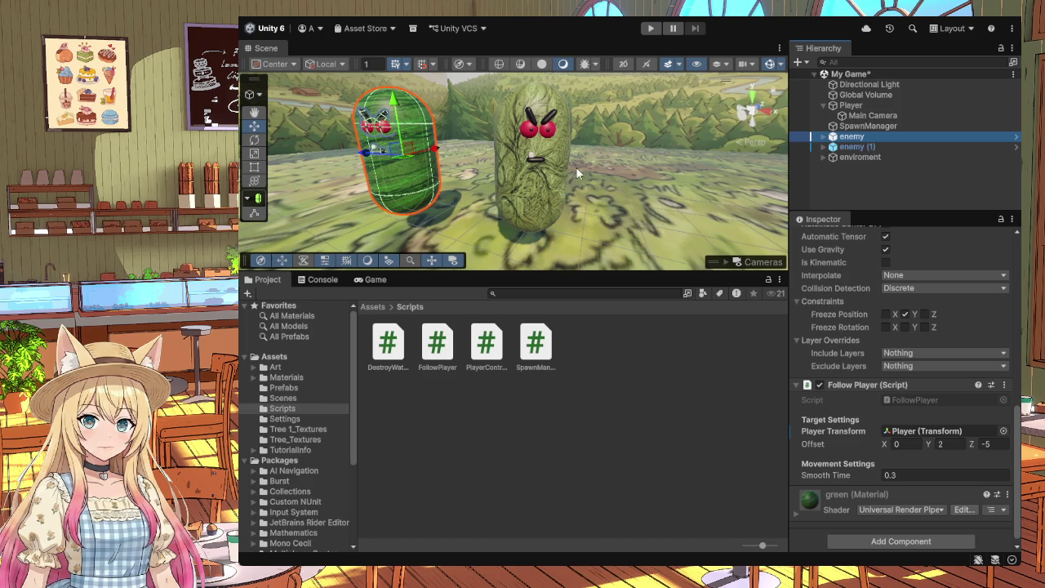
{"action": "left_click", "coordinate": [651, 30]}
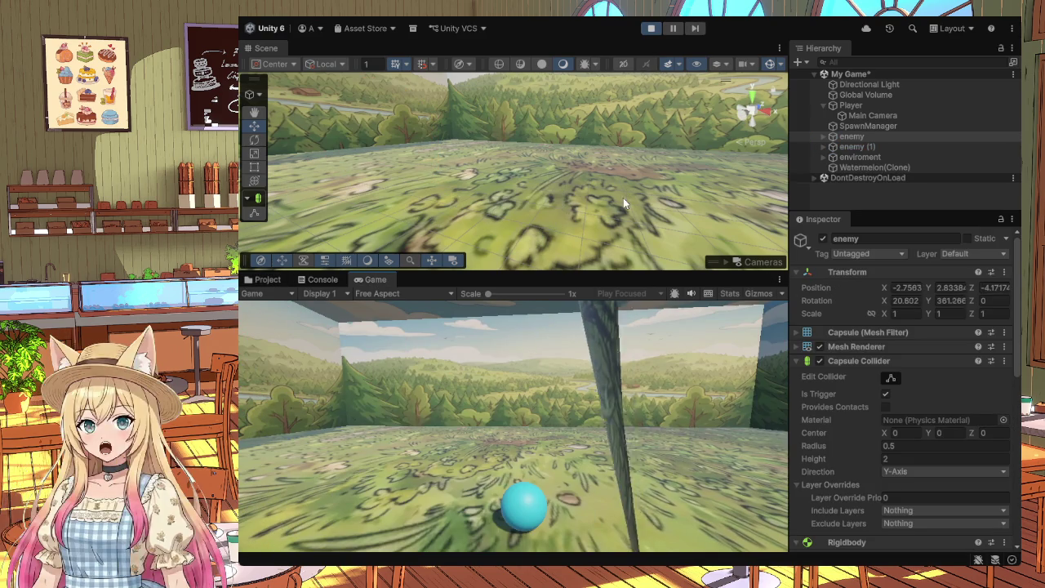
{"action": "left_click", "coordinate": [651, 29]}
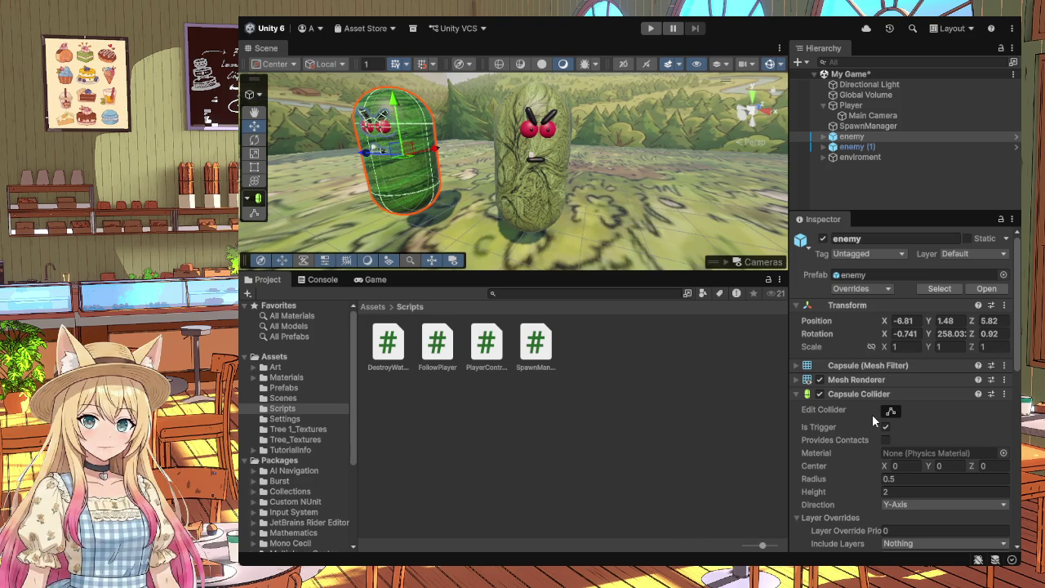
Step: Turn off Is Trigger on the selected enemy's Capsule Collider in the Inspector
{"action": "scroll", "coordinate": [872, 414], "scroll_direction": "down", "scroll_amount": 2}
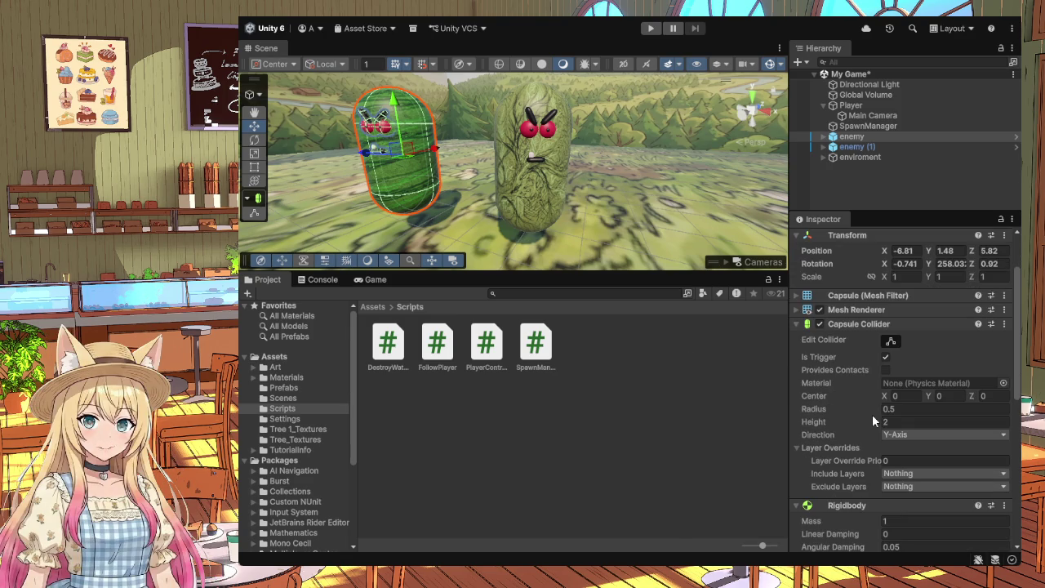
{"action": "left_click", "coordinate": [796, 324]}
{"action": "left_click", "coordinate": [798, 338]}
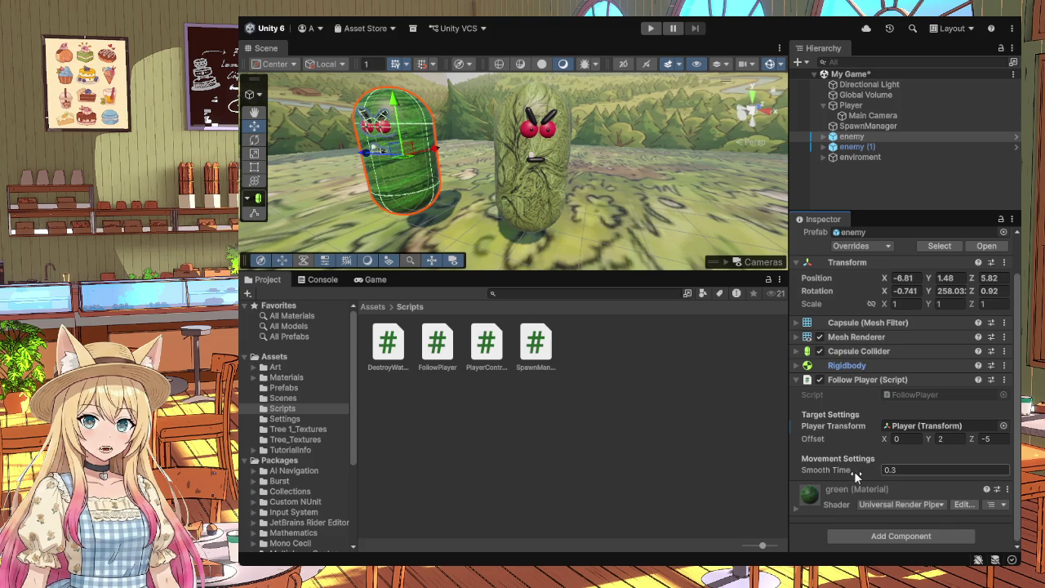
{"action": "left_click", "coordinate": [797, 351]}
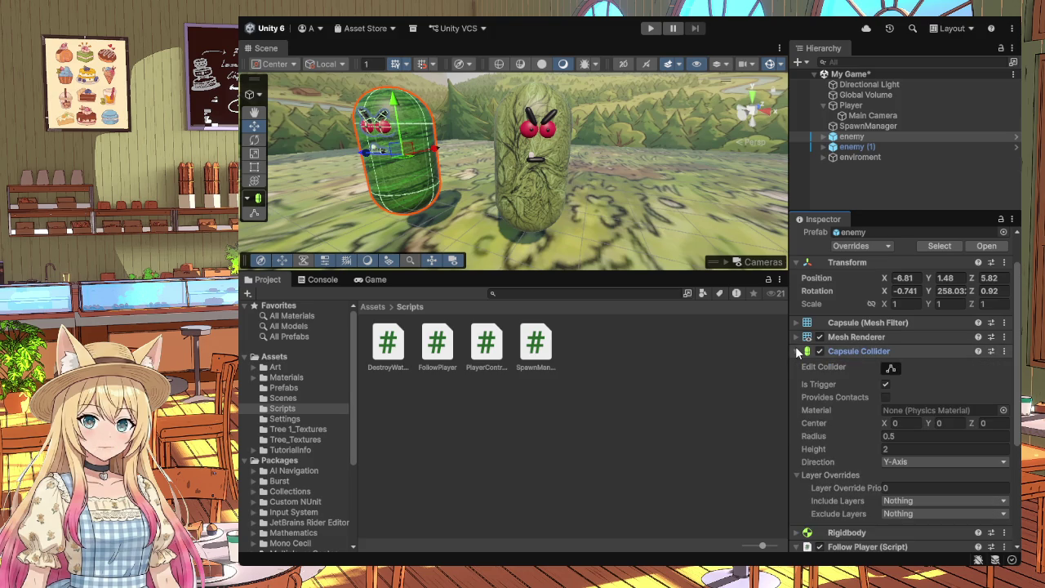
{"action": "left_click", "coordinate": [886, 384]}
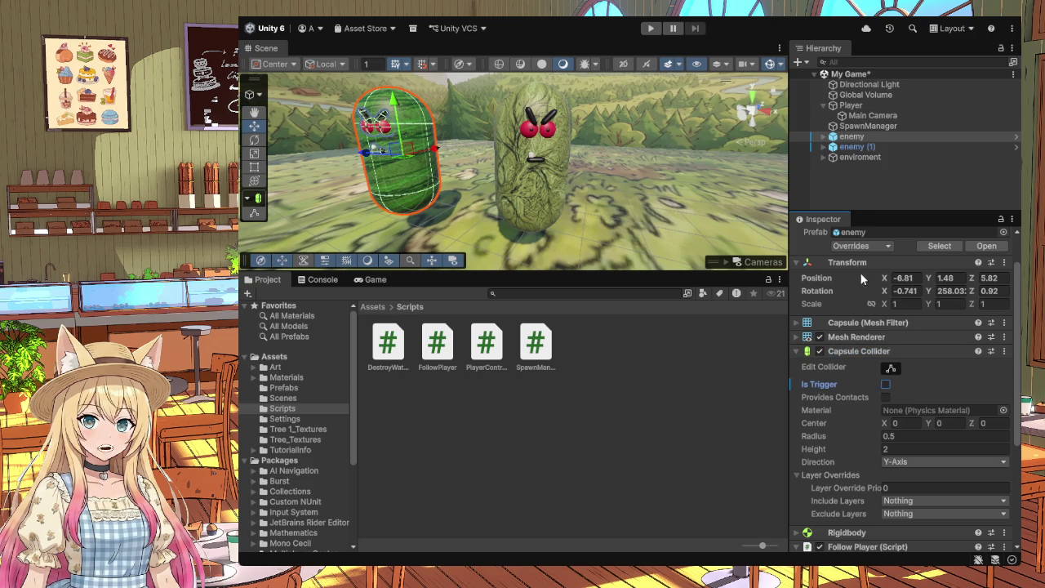
Step: Open the enemy prefab from Assets > Prefabs, untick its collider's Is Trigger, and exit Prefab Mode
{"action": "left_click", "coordinate": [847, 148]}
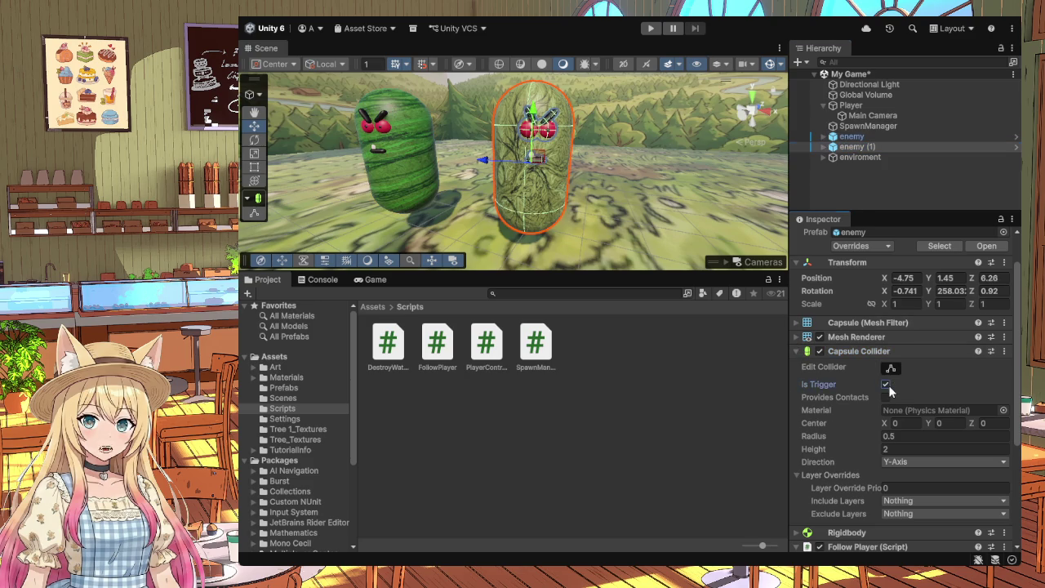
{"action": "left_click", "coordinate": [299, 387]}
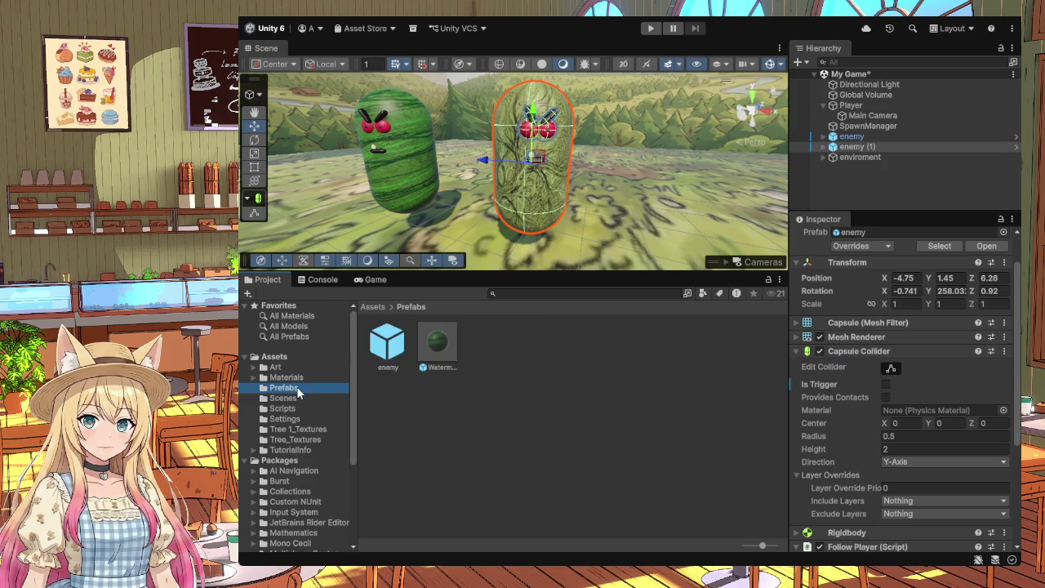
{"action": "double_click", "coordinate": [378, 346]}
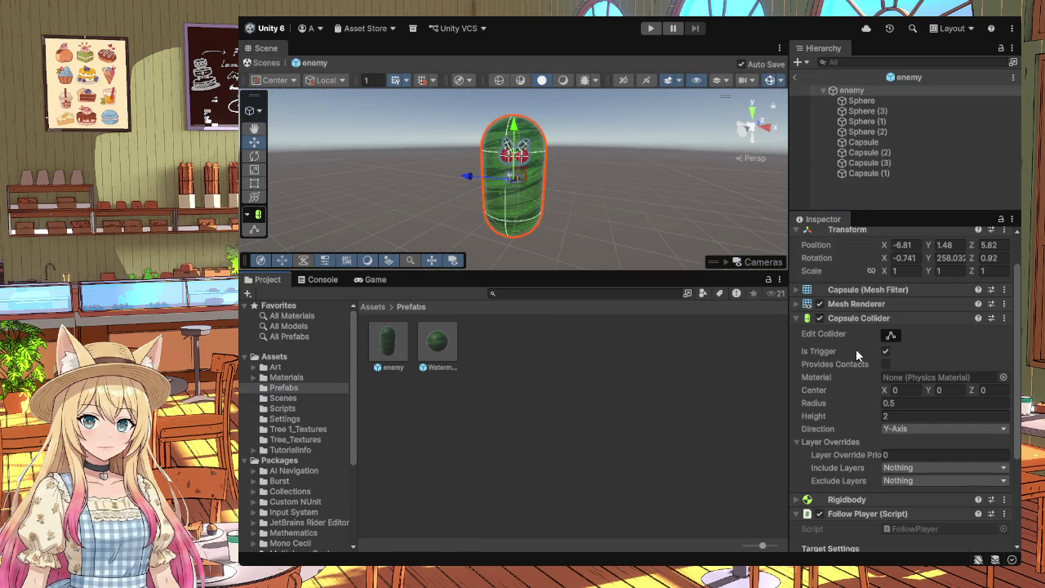
{"action": "left_click", "coordinate": [887, 351]}
{"action": "left_click", "coordinate": [263, 64]}
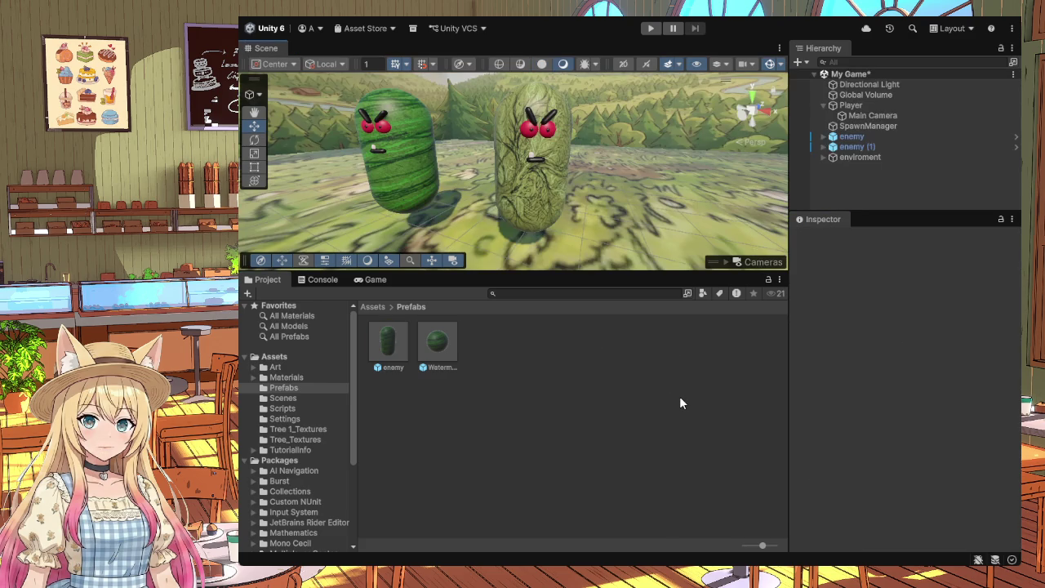
Step: Play-test the game, rolling the ball with arrow and WASD keys to collect watermelons, then stop
{"action": "left_click", "coordinate": [652, 29]}
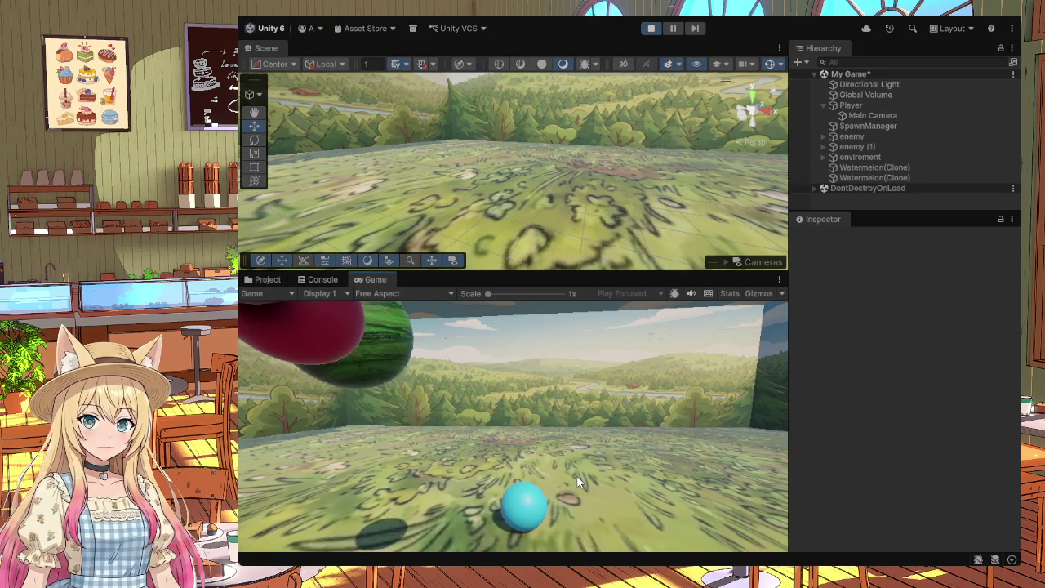
{"action": "key", "text": "Left"}
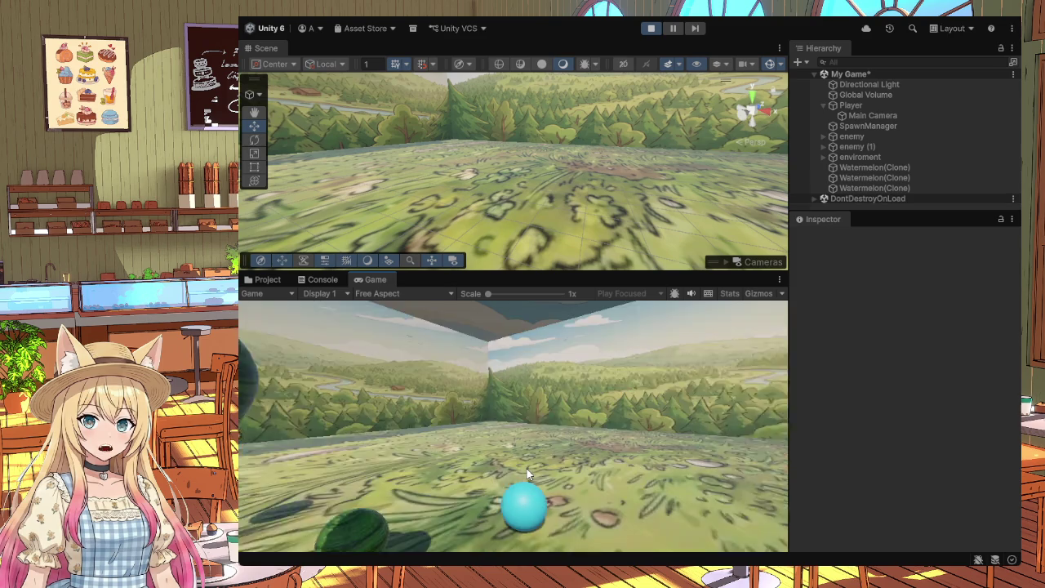
{"action": "key", "text": "Right"}
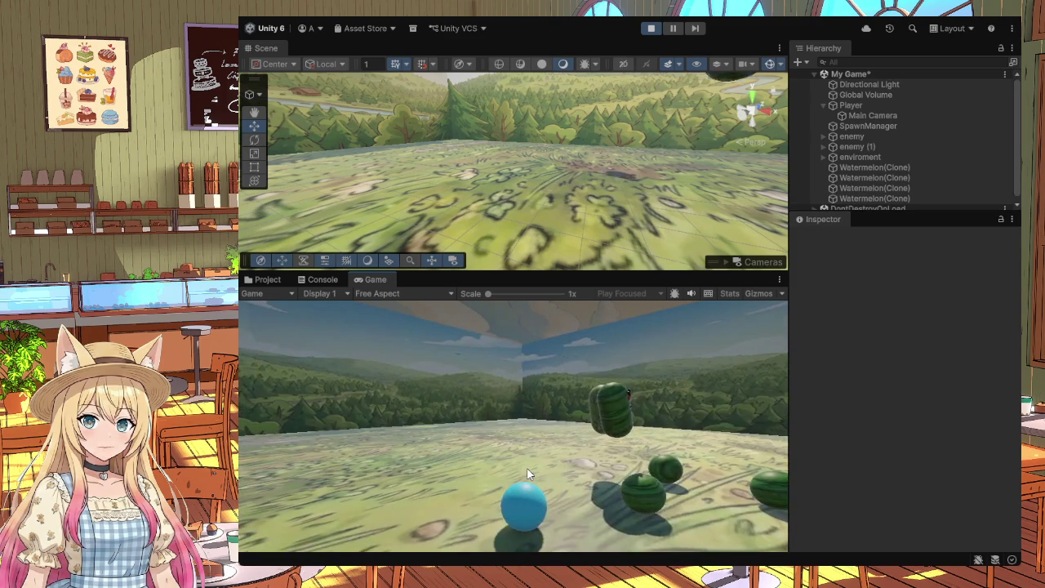
{"action": "key", "text": "Left"}
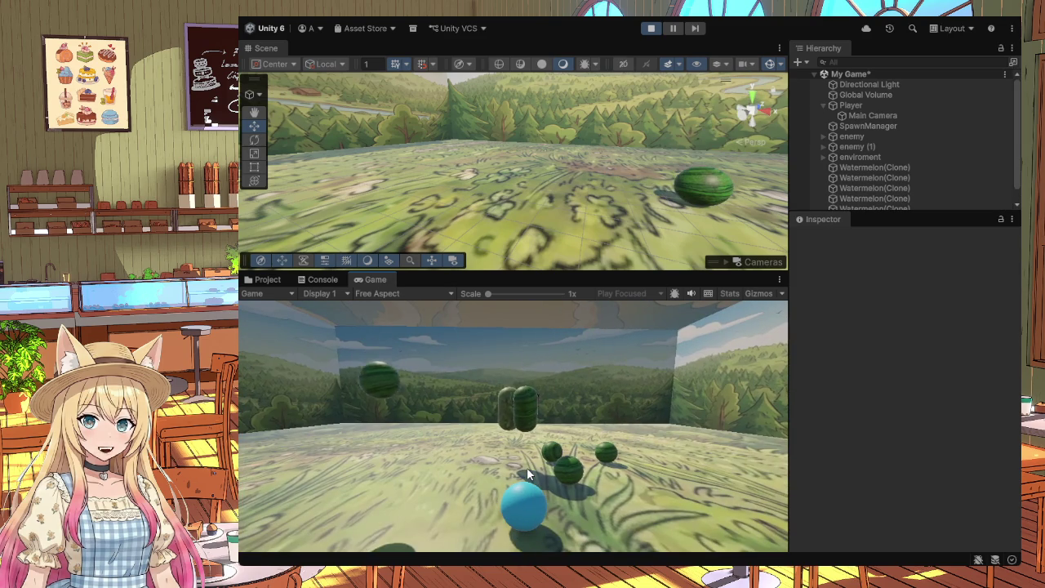
{"action": "key", "text": "Left"}
{"action": "key", "text": "Right"}
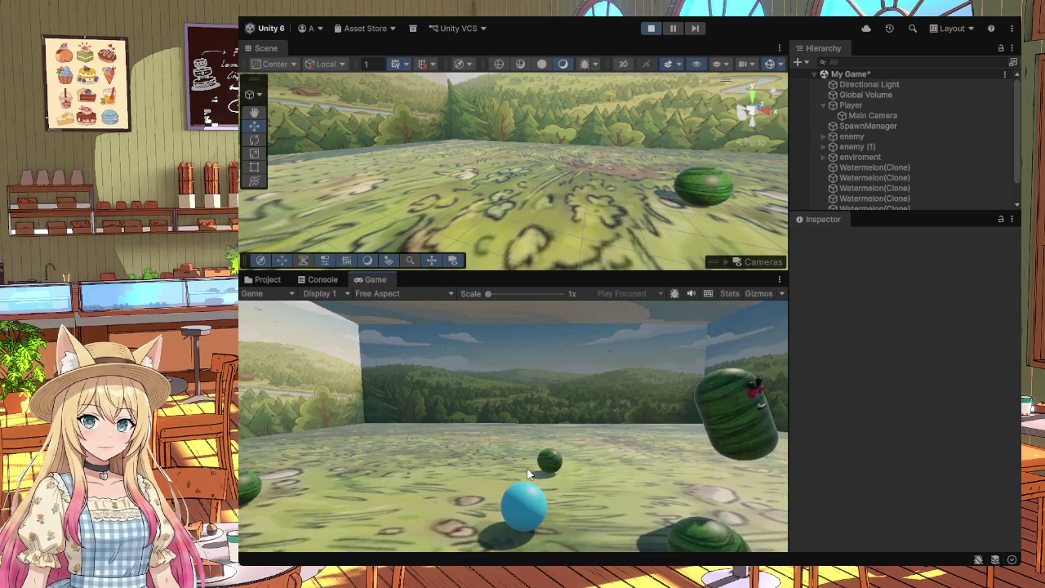
{"action": "key", "text": "Left"}
{"action": "key", "text": "Right"}
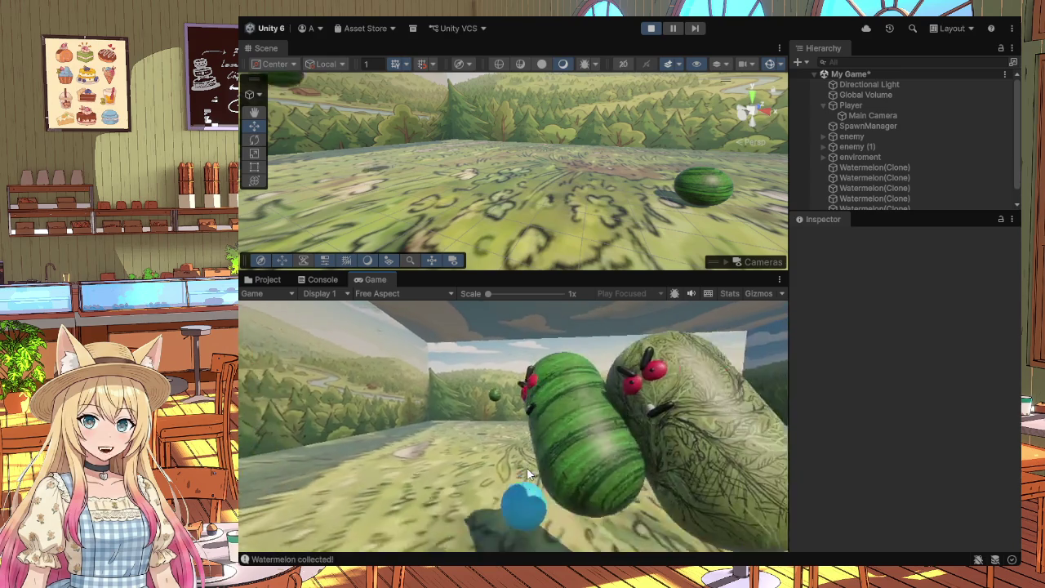
{"action": "key", "text": "a"}
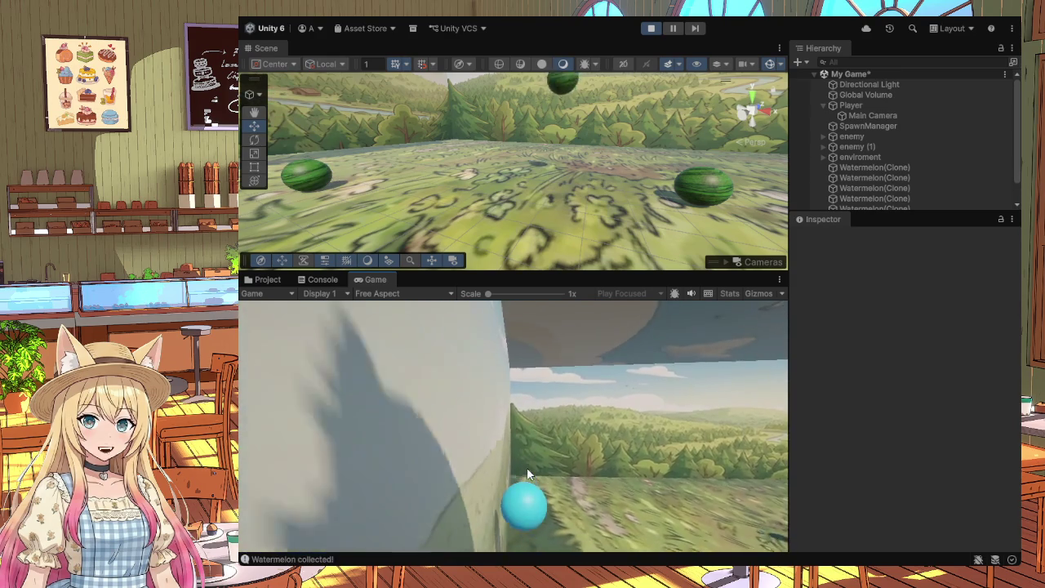
{"action": "key", "text": "d"}
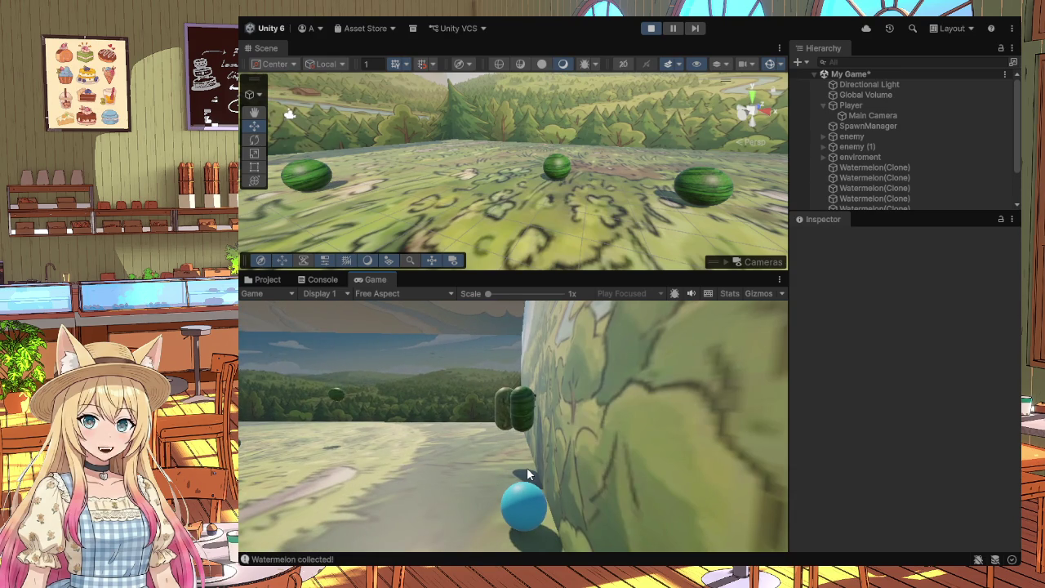
{"action": "key", "text": "w"}
{"action": "key", "text": "a"}
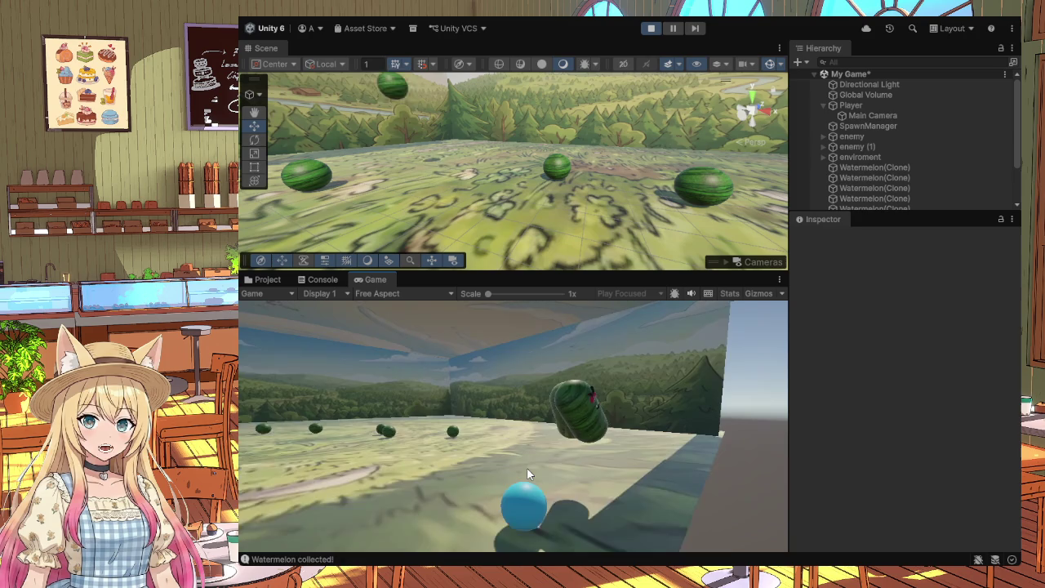
{"action": "key", "text": "d"}
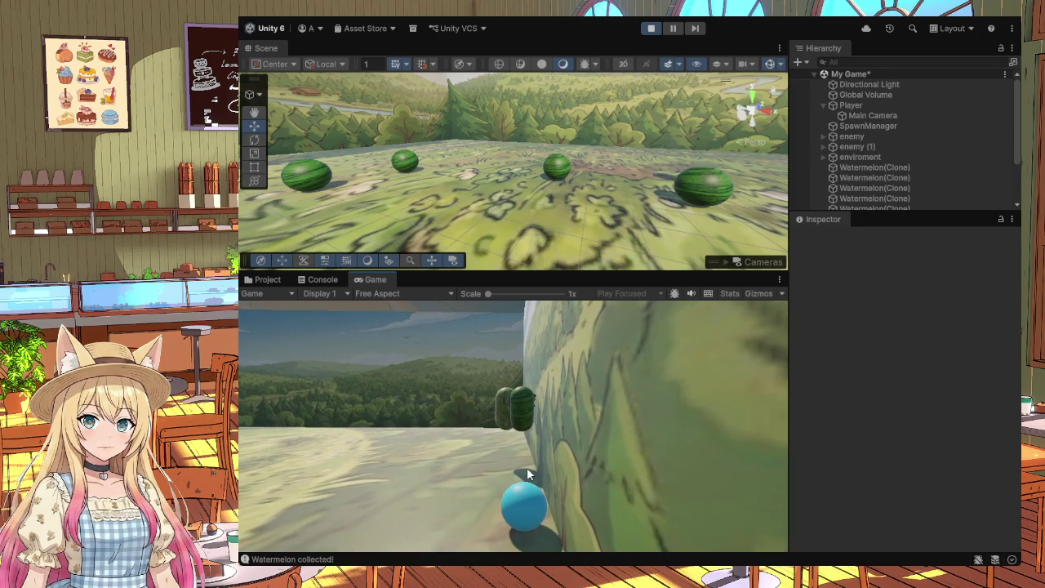
{"action": "key", "text": "a"}
{"action": "key", "text": "w"}
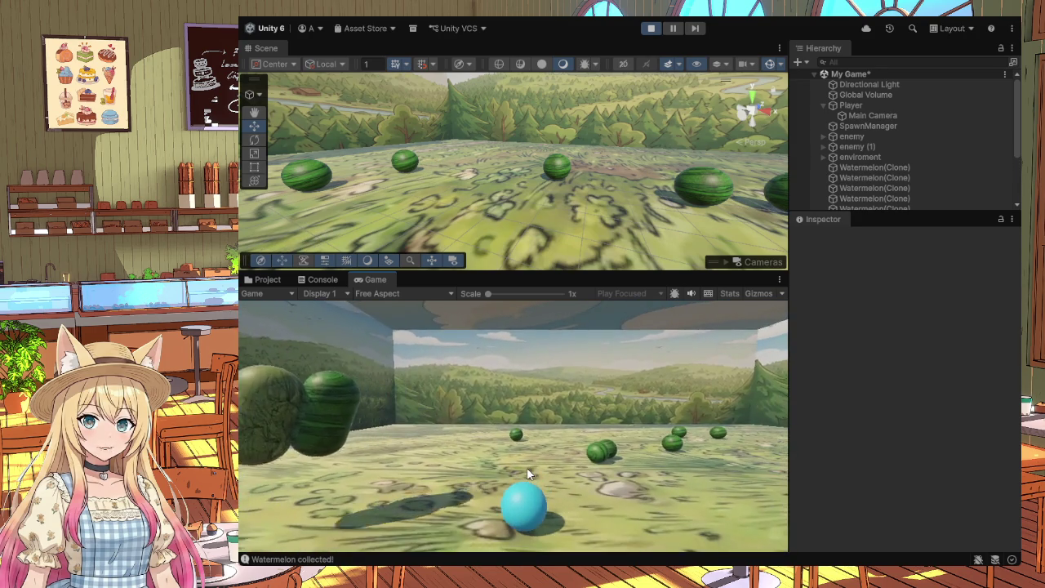
{"action": "key", "text": "a"}
{"action": "key", "text": "d"}
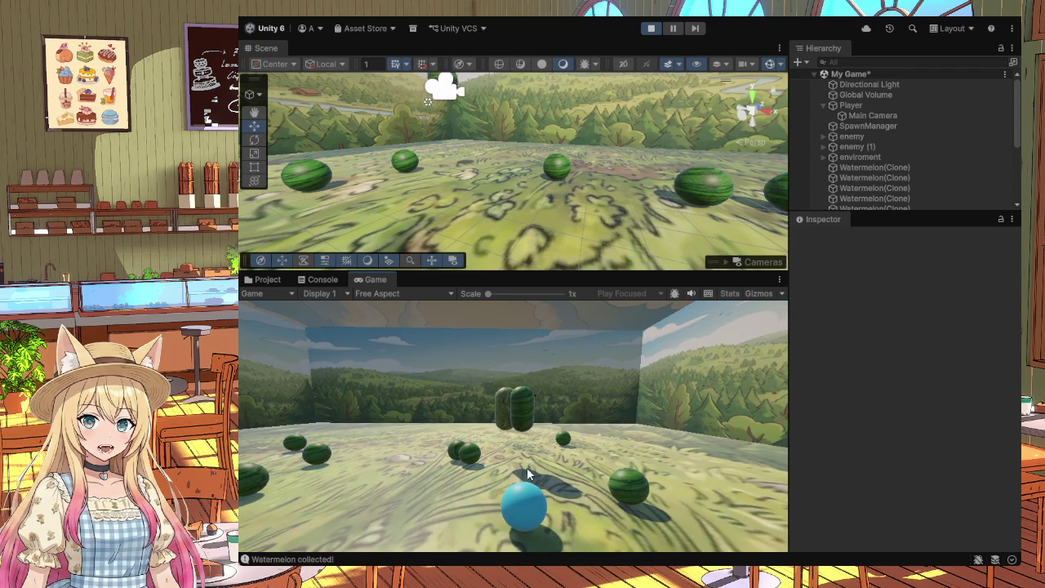
{"action": "key", "text": "w"}
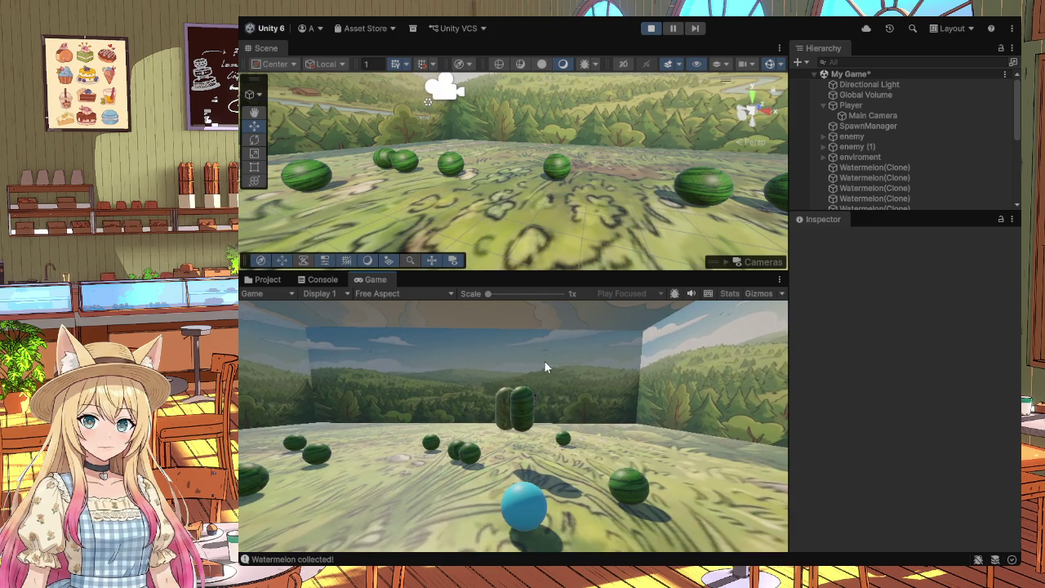
{"action": "left_click", "coordinate": [651, 29]}
{"action": "mouse_move", "coordinate": [710, 237]}
{"action": "left_mouse_down"}
{"action": "mouse_move", "coordinate": [752, 217]}
{"action": "mouse_move", "coordinate": [664, 229]}
{"action": "left_mouse_up"}
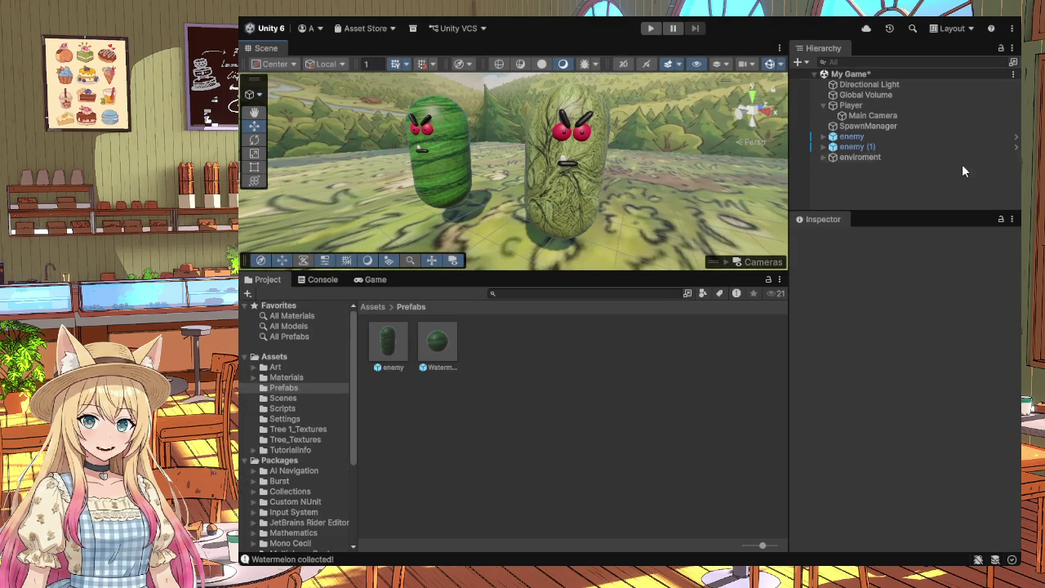
Step: Select the first enemy and review its Capsule Collider: radius 0.5, height 2, non-trigger
{"action": "left_click", "coordinate": [882, 135]}
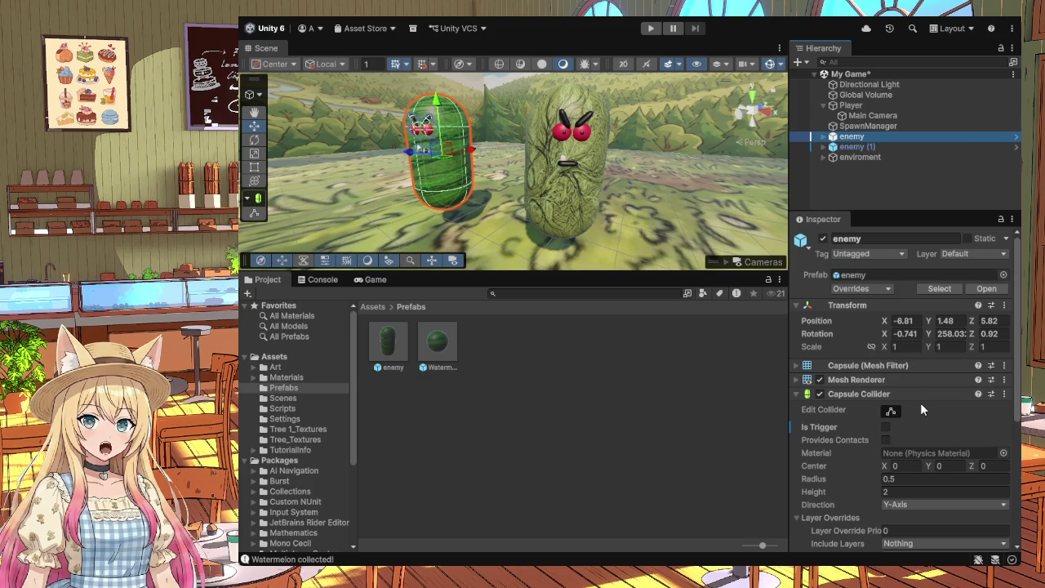
{"action": "scroll", "coordinate": [920, 410], "scroll_direction": "down", "scroll_amount": 1}
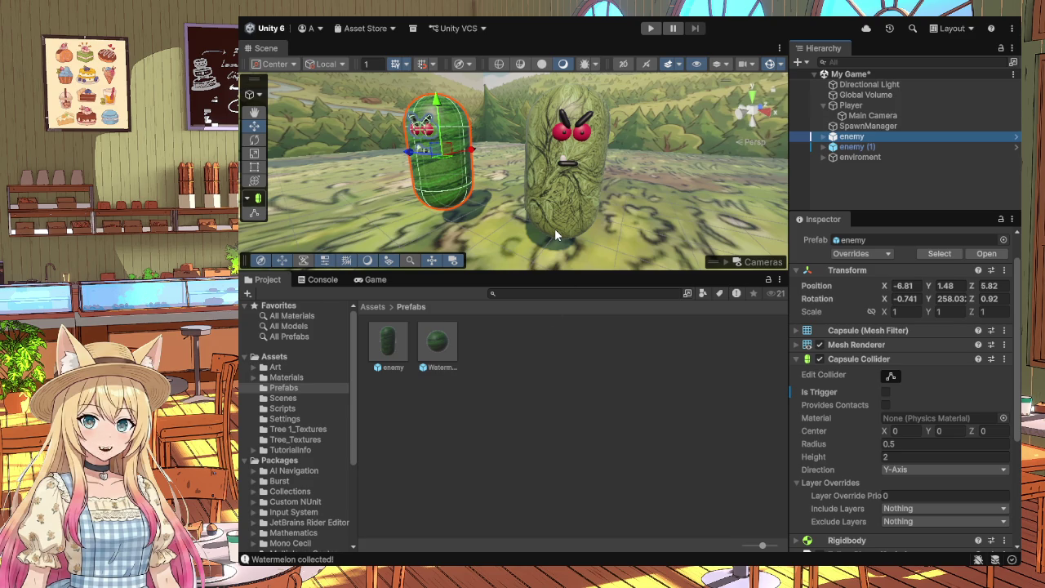
Step: Orbit the Scene view camera back until both enemy capsules are in view
{"action": "mouse_move", "coordinate": [632, 188]}
{"action": "left_mouse_down"}
{"action": "mouse_move", "coordinate": [555, 174]}
{"action": "mouse_move", "coordinate": [674, 169]}
{"action": "mouse_move", "coordinate": [515, 166]}
{"action": "mouse_move", "coordinate": [654, 166]}
{"action": "mouse_move", "coordinate": [530, 164]}
{"action": "mouse_move", "coordinate": [539, 181]}
{"action": "left_mouse_up"}
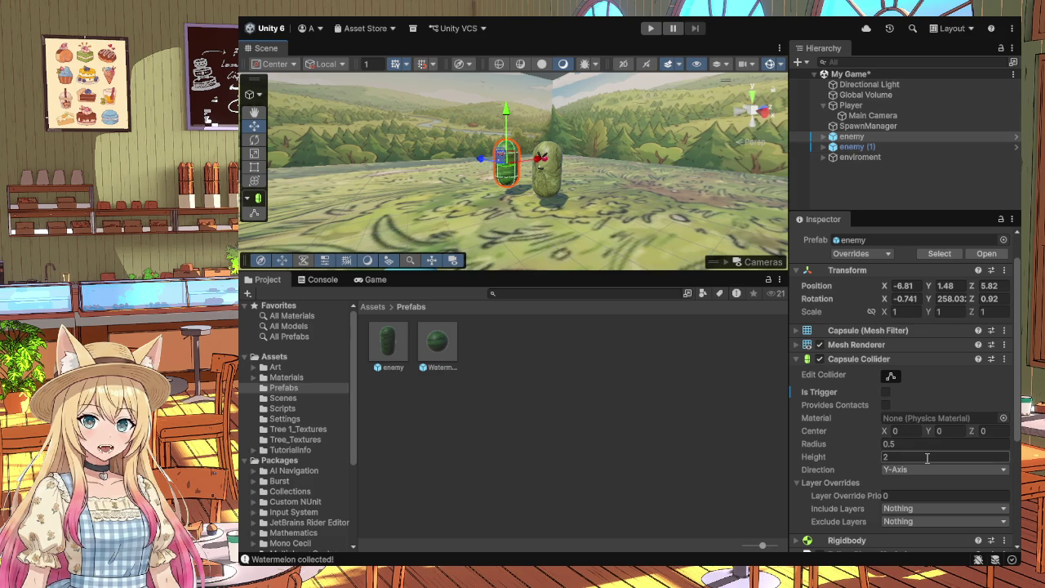
Step: Set the enemy's Capsule Collider radius to 0 and height to 0
{"action": "left_click", "coordinate": [895, 444]}
{"action": "type", "text": "0"}
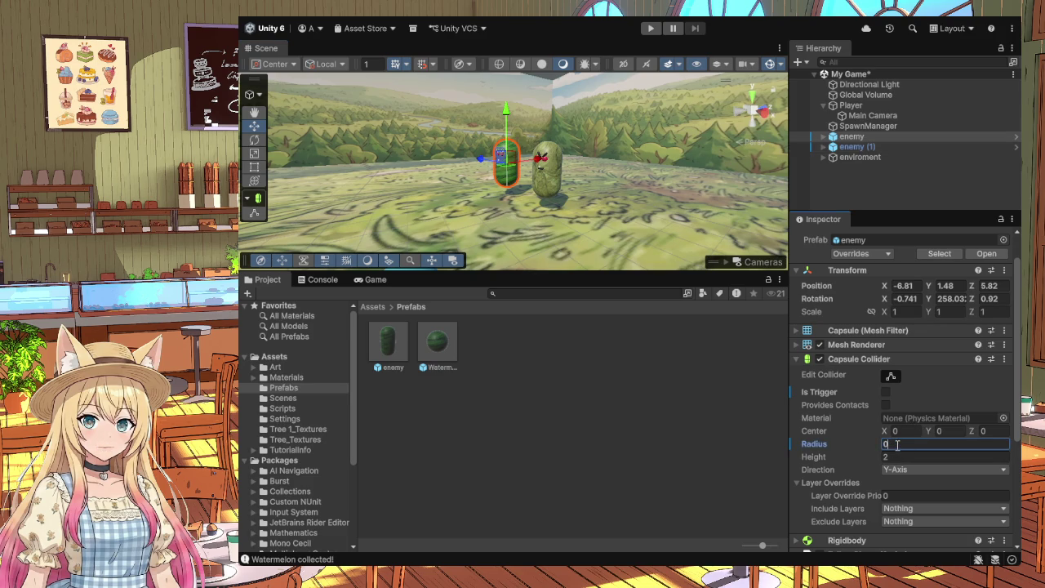
{"action": "left_click", "coordinate": [888, 458]}
{"action": "type", "text": "0"}
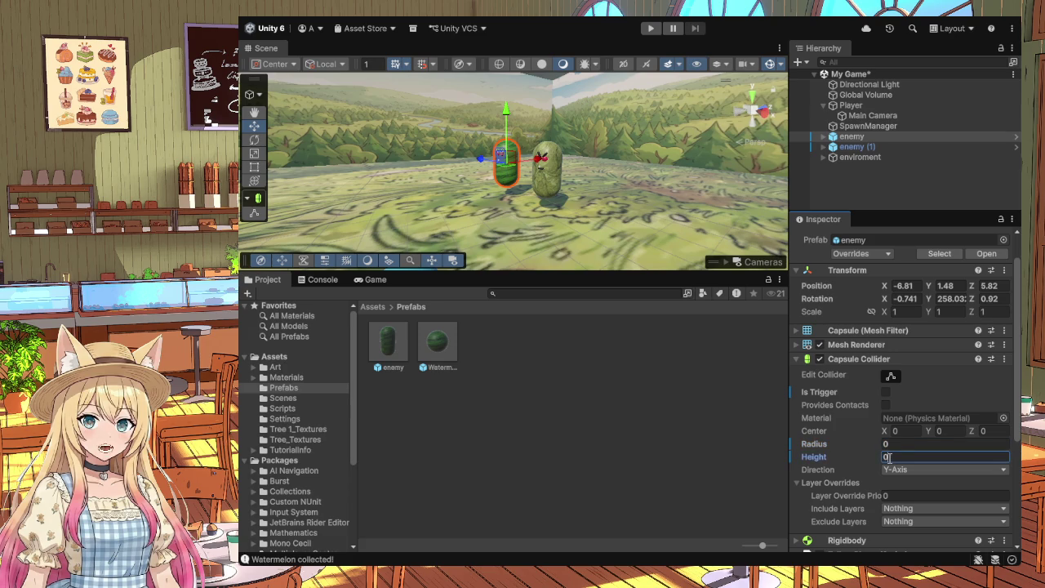
Step: Set enemy (1)'s Capsule Collider height to 0
{"action": "left_click", "coordinate": [861, 149]}
{"action": "left_click", "coordinate": [890, 457]}
{"action": "type", "text": "0"}
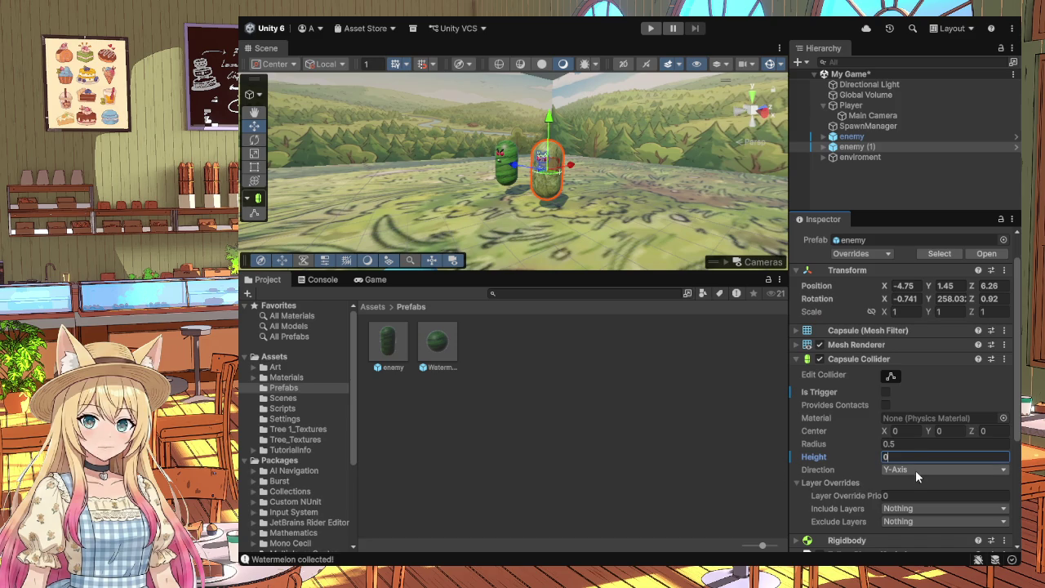
{"action": "left_click", "coordinate": [752, 459]}
{"action": "left_click", "coordinate": [870, 147]}
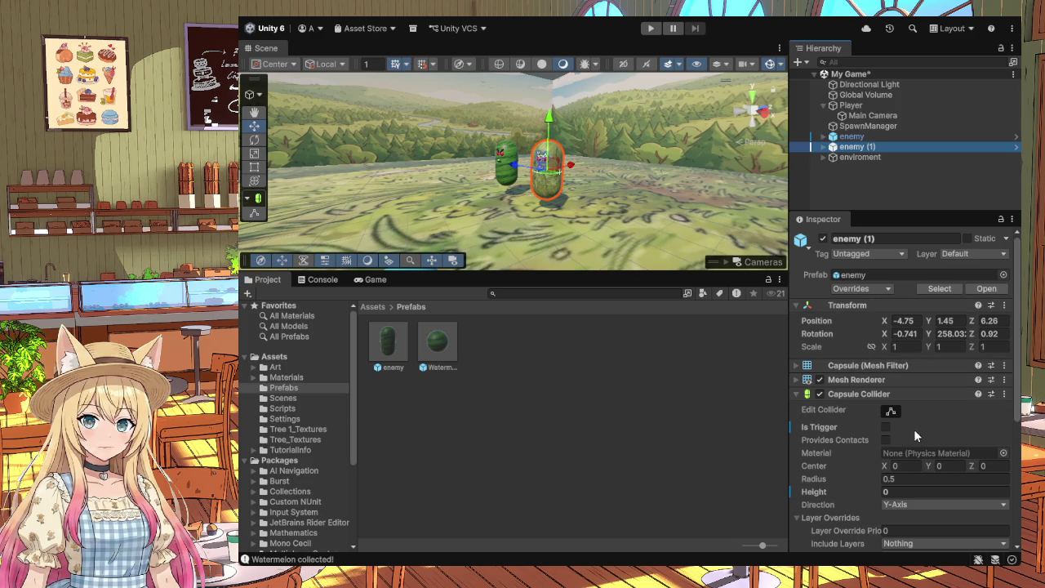
Step: Expand enemy (1)'s Follow Player, Rigidbody, Capsule Collider and Mesh Renderer sections in the Inspector
{"action": "left_click", "coordinate": [802, 396]}
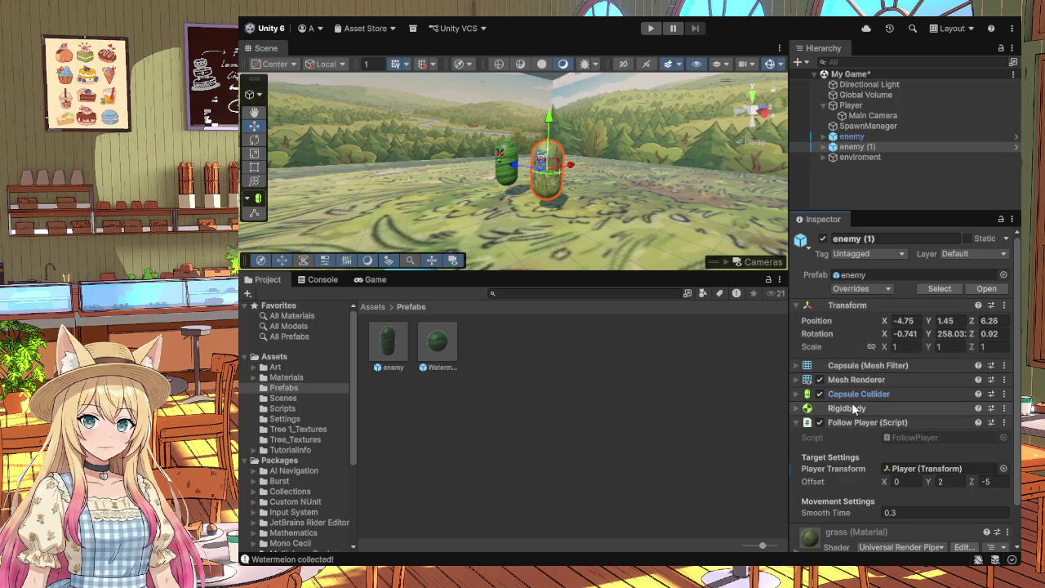
{"action": "left_click", "coordinate": [800, 423]}
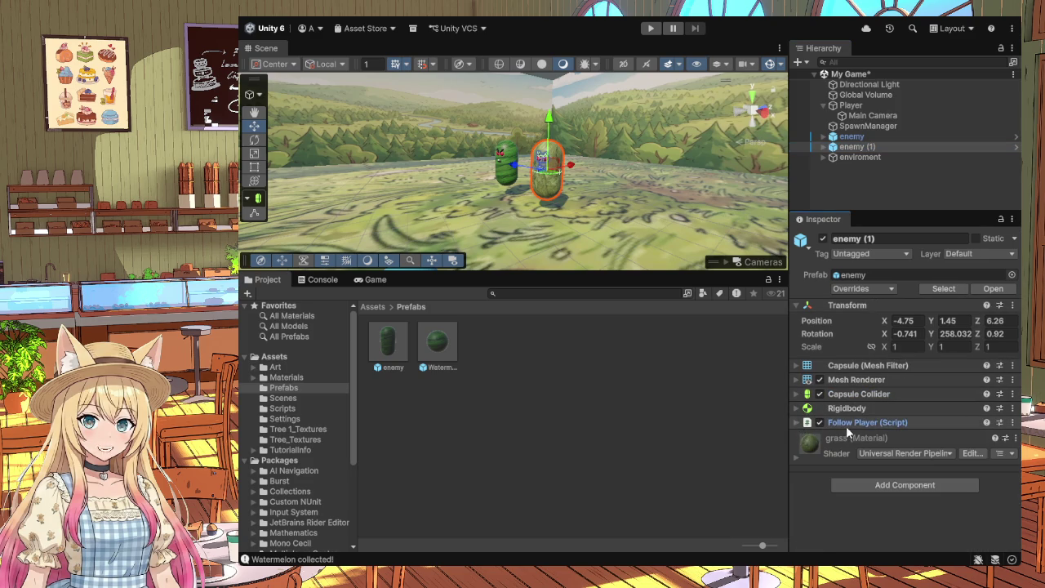
{"action": "left_click", "coordinate": [796, 422]}
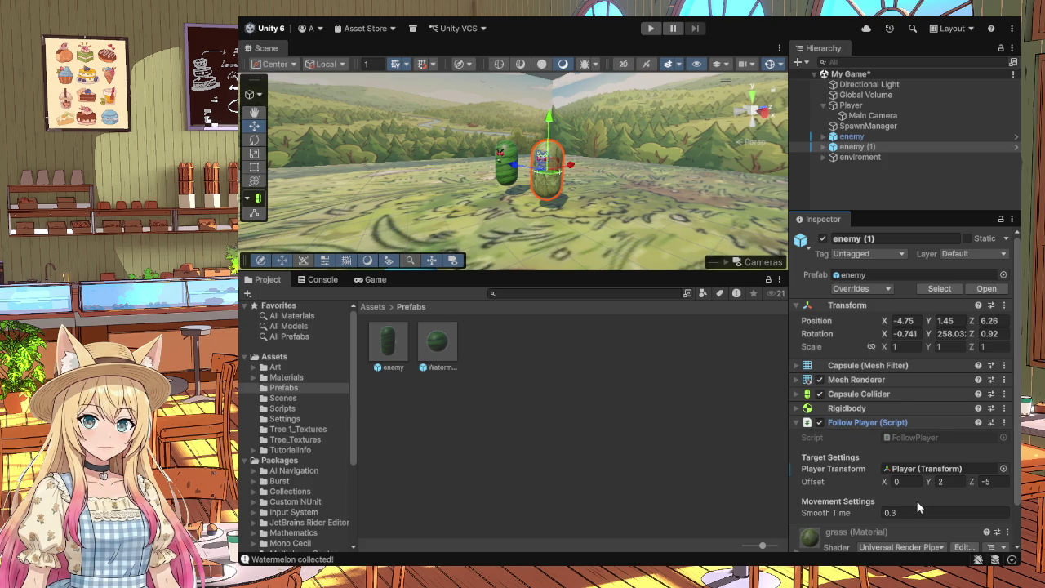
{"action": "scroll", "coordinate": [918, 508], "scroll_direction": "down", "scroll_amount": 2}
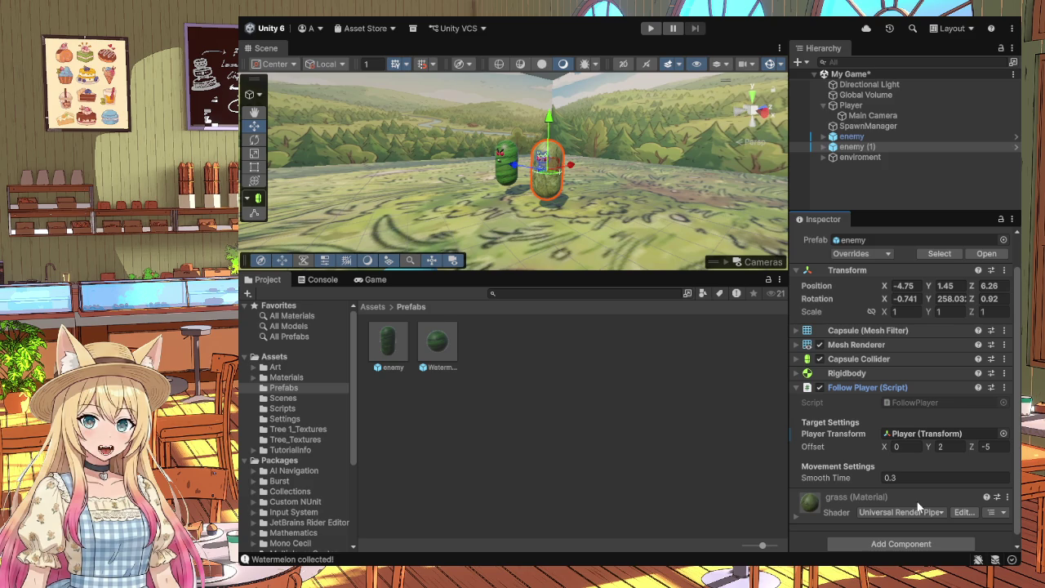
{"action": "left_click", "coordinate": [797, 373]}
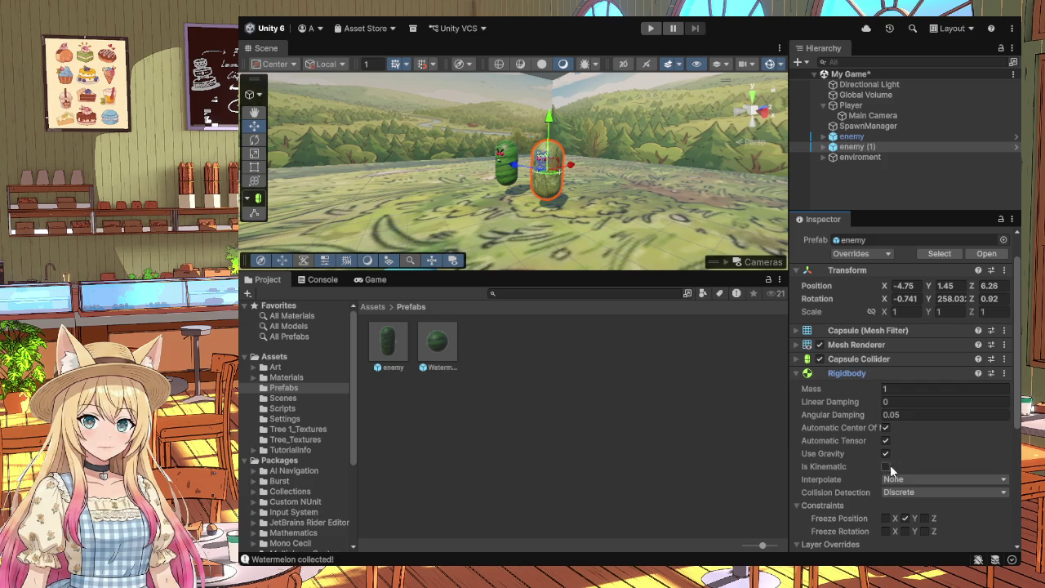
{"action": "scroll", "coordinate": [896, 469], "scroll_direction": "down", "scroll_amount": 3}
{"action": "scroll", "coordinate": [897, 469], "scroll_direction": "up", "scroll_amount": 3}
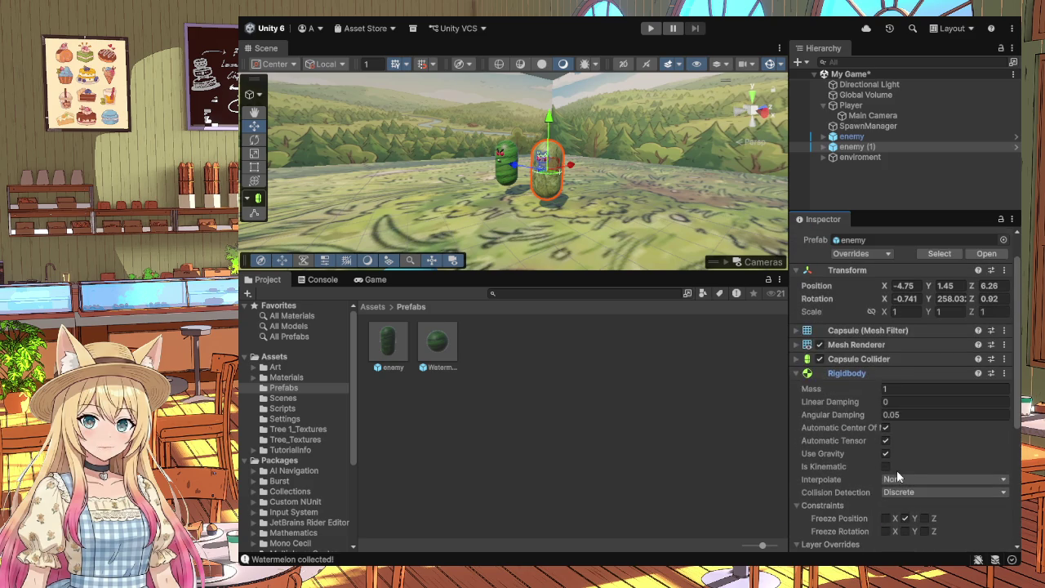
{"action": "left_click", "coordinate": [798, 364]}
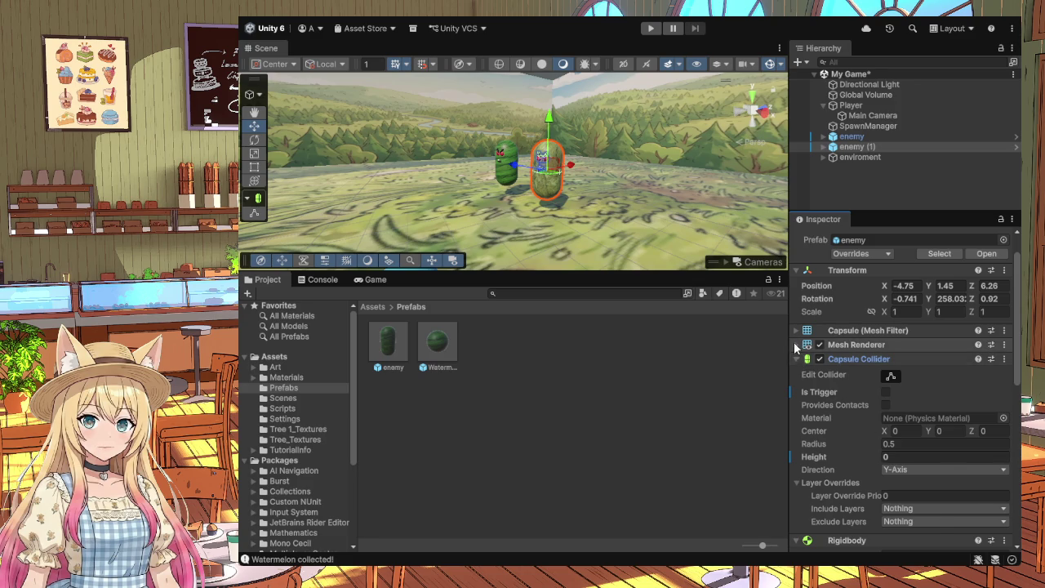
{"action": "left_click", "coordinate": [796, 346]}
{"action": "scroll", "coordinate": [884, 466], "scroll_direction": "down", "scroll_amount": 5}
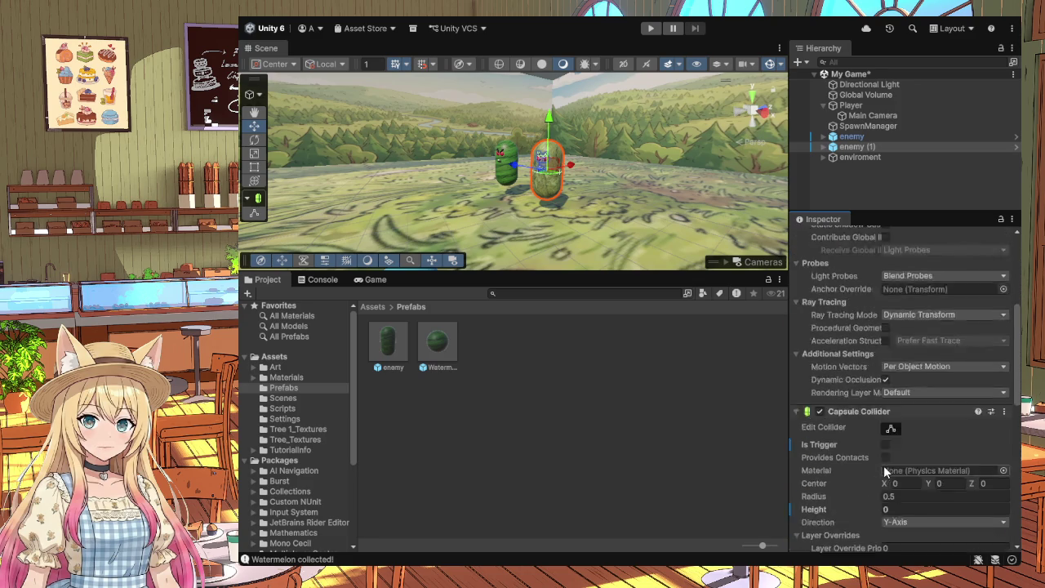
{"action": "scroll", "coordinate": [885, 471], "scroll_direction": "down", "scroll_amount": 1}
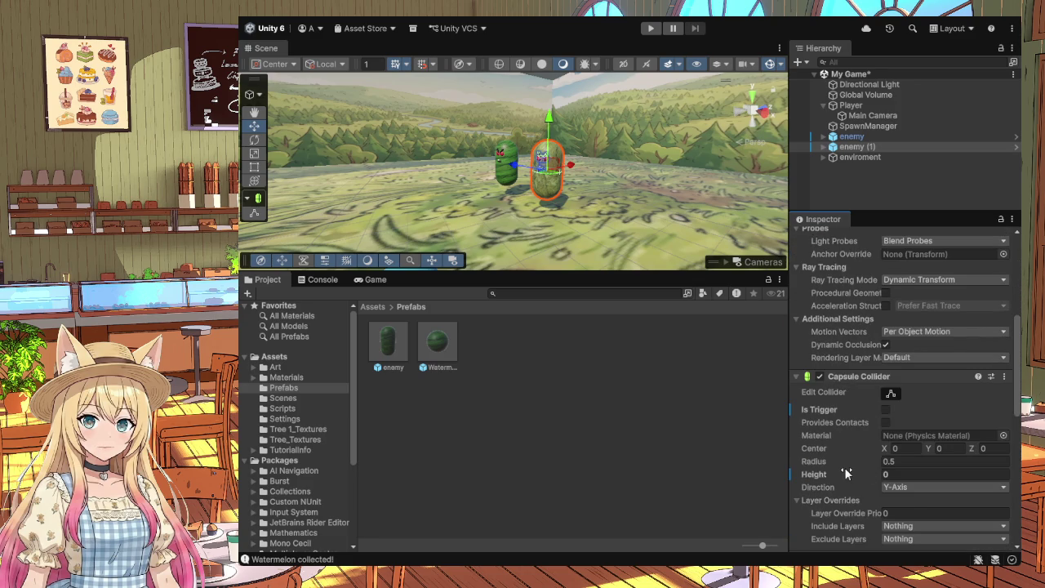
Step: Set enemy (1)'s Capsule Collider height to 2 and collapse the Capsule Collider and Rigidbody sections
{"action": "left_click", "coordinate": [893, 474]}
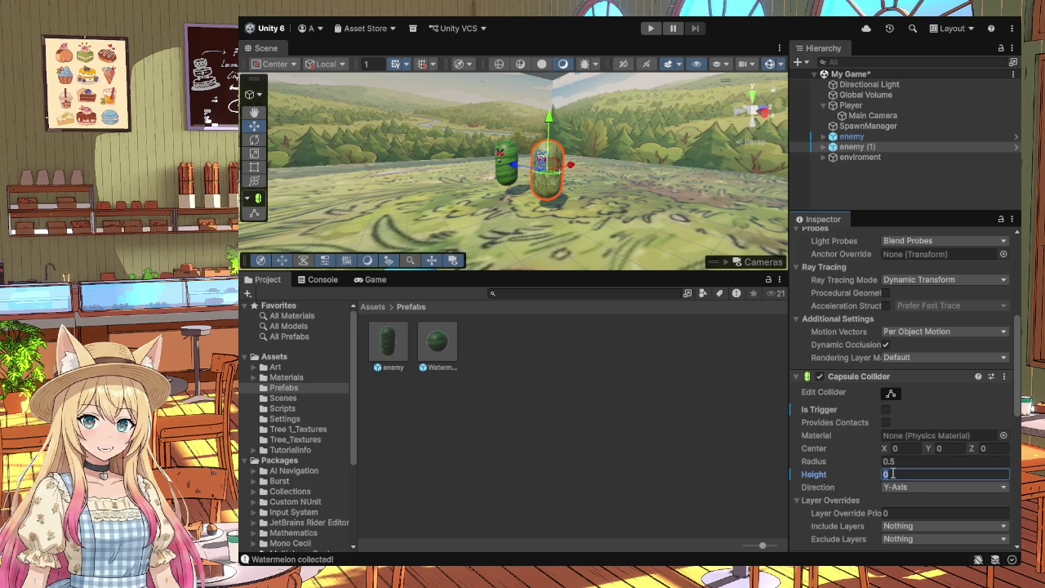
{"action": "type", "text": "2"}
{"action": "left_click", "coordinate": [797, 378]}
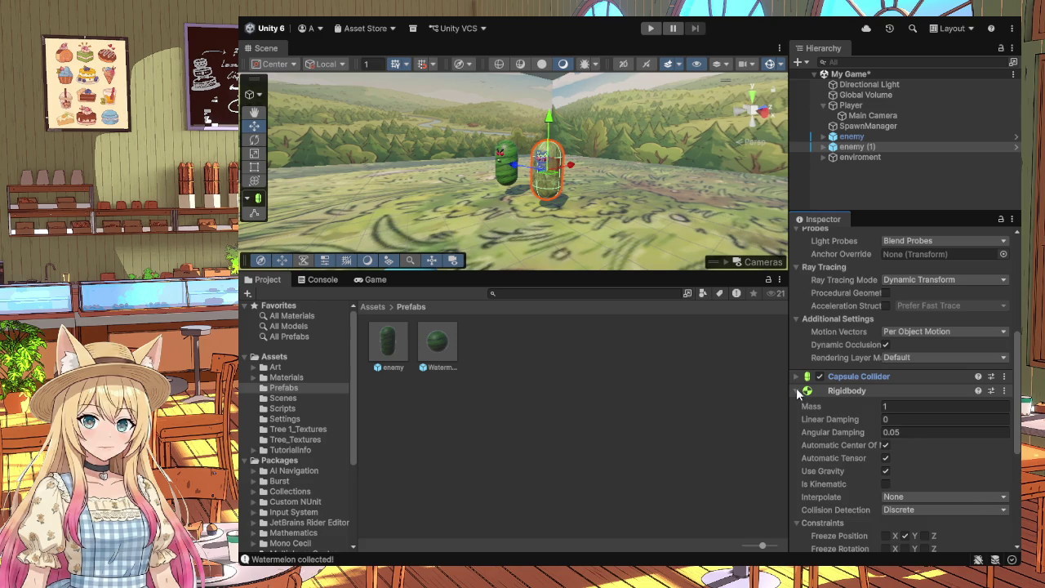
{"action": "left_click", "coordinate": [797, 391]}
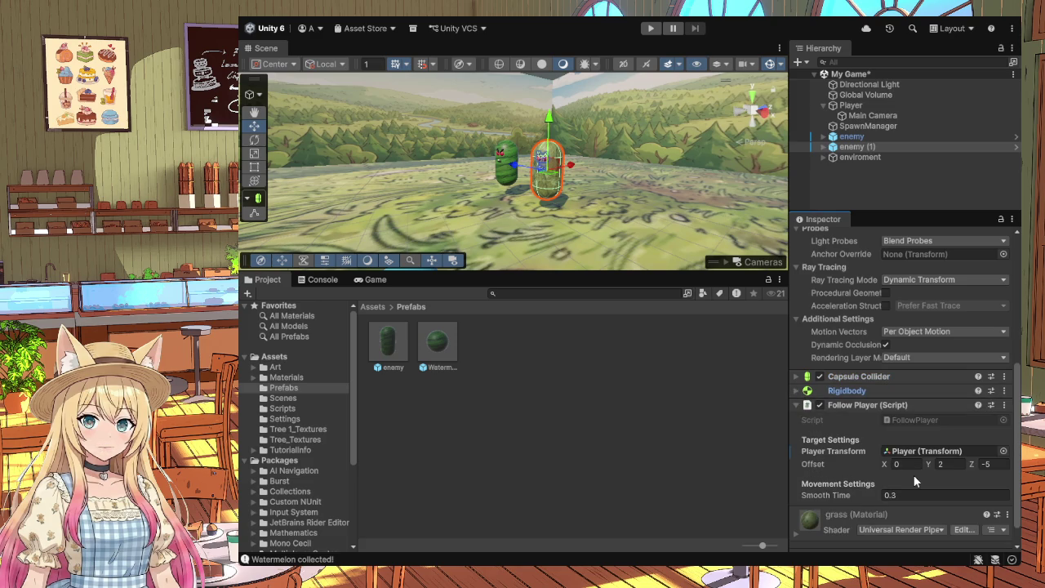
{"action": "left_click", "coordinate": [852, 136]}
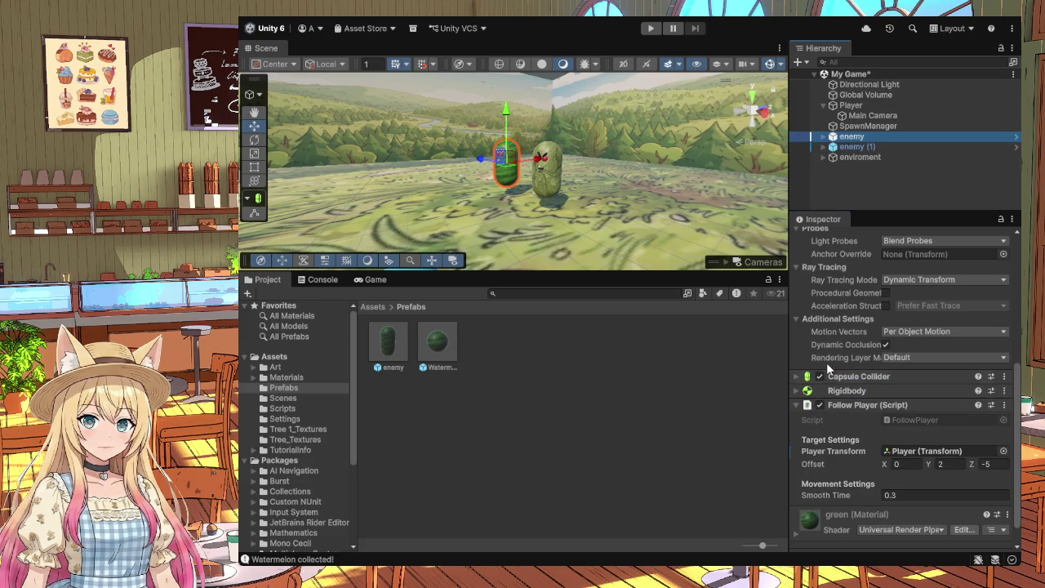
Step: Set the enemy's Capsule Collider height to 2 and radius to 0.5
{"action": "left_click", "coordinate": [805, 390]}
{"action": "scroll", "coordinate": [835, 432], "scroll_direction": "down", "scroll_amount": 2}
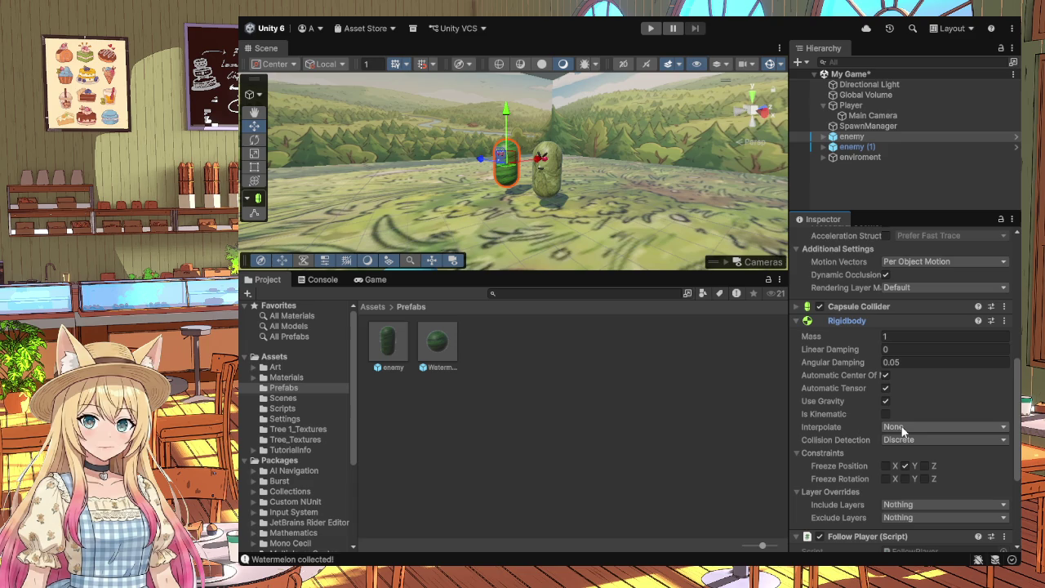
{"action": "scroll", "coordinate": [902, 432], "scroll_direction": "down", "scroll_amount": 2}
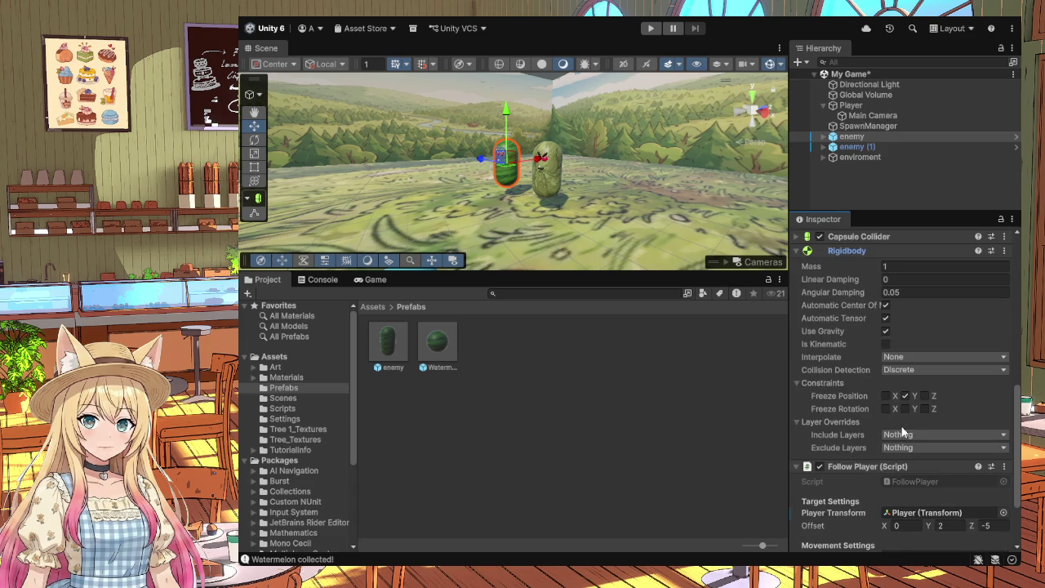
{"action": "scroll", "coordinate": [902, 432], "scroll_direction": "up", "scroll_amount": 2}
{"action": "left_click", "coordinate": [794, 320]}
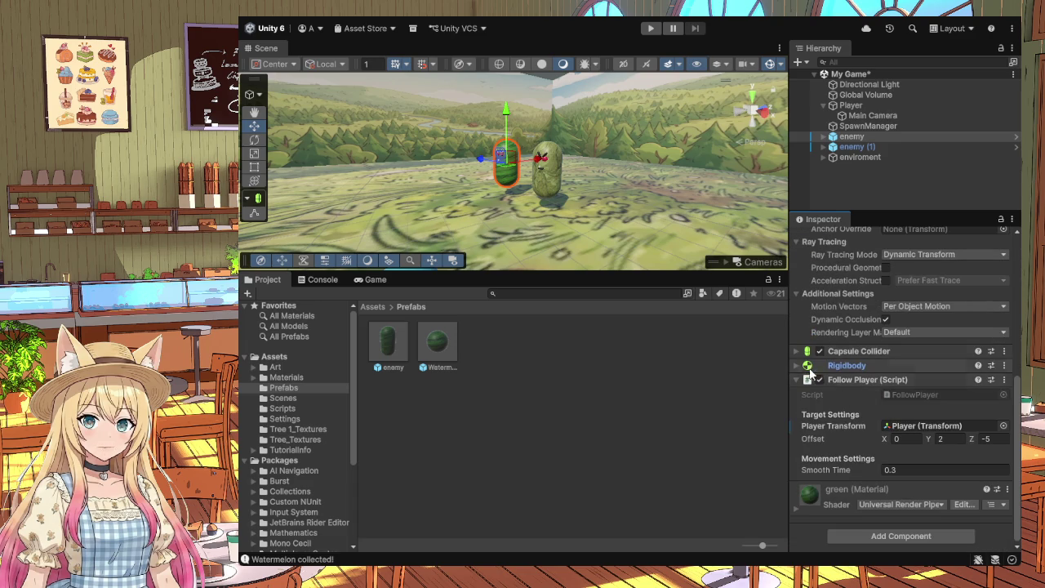
{"action": "left_click", "coordinate": [798, 351]}
{"action": "left_click", "coordinate": [890, 449]}
{"action": "type", "text": "2"}
{"action": "left_click", "coordinate": [888, 437]}
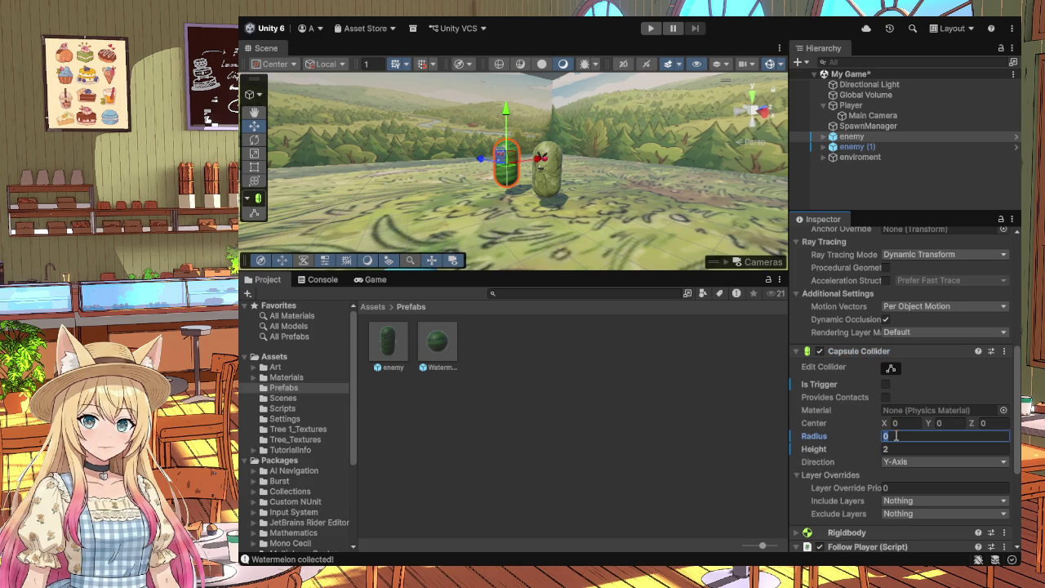
{"action": "type", "text": ".5"}
Step: Reselect the enemy and collapse its Mesh Renderer and Capsule Collider sections
{"action": "left_click", "coordinate": [756, 434]}
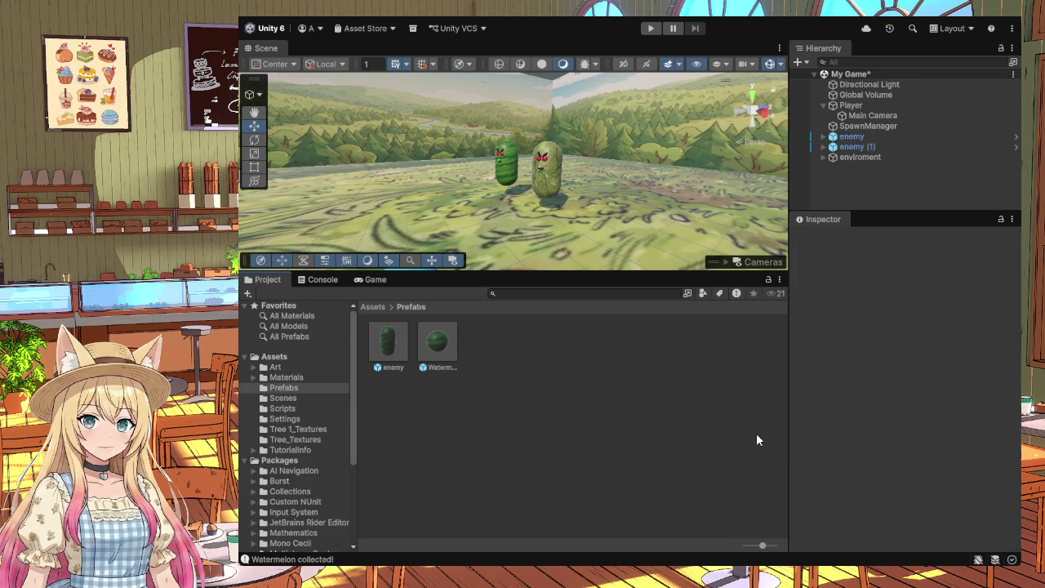
{"action": "left_click", "coordinate": [847, 137]}
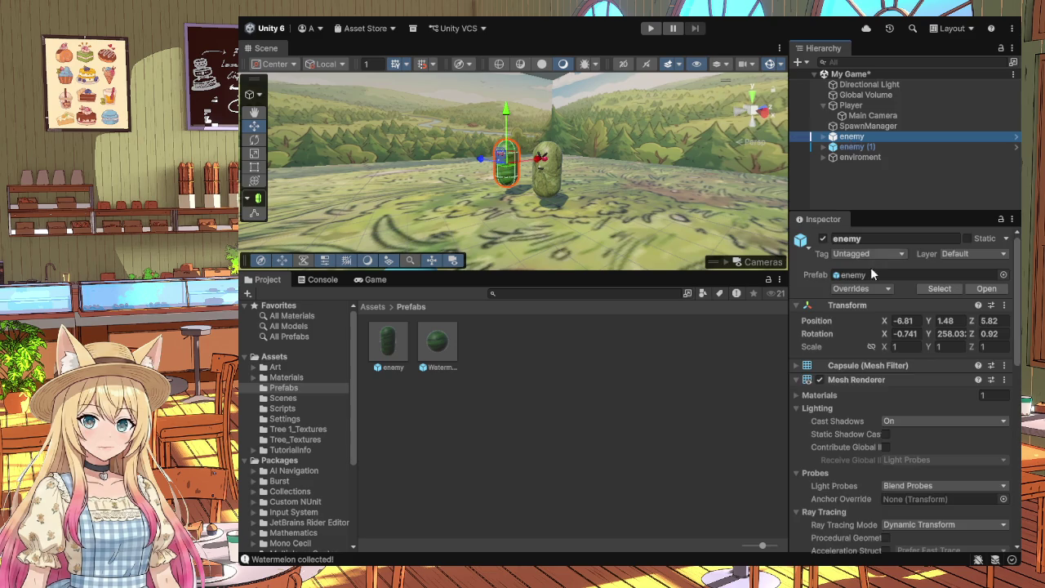
{"action": "left_click", "coordinate": [805, 381]}
{"action": "scroll", "coordinate": [844, 396], "scroll_direction": "down", "scroll_amount": 3}
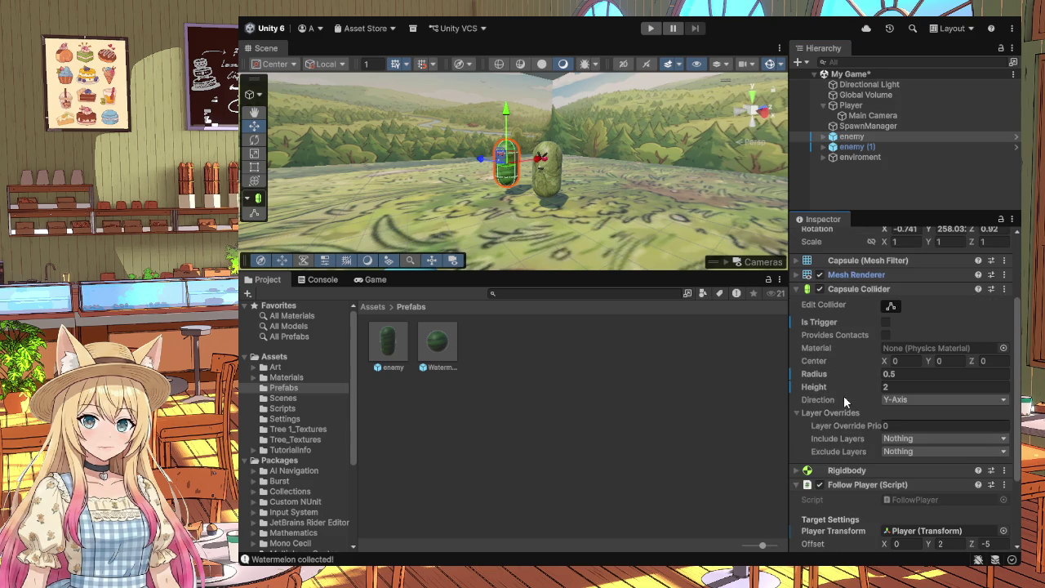
{"action": "left_click", "coordinate": [795, 290]}
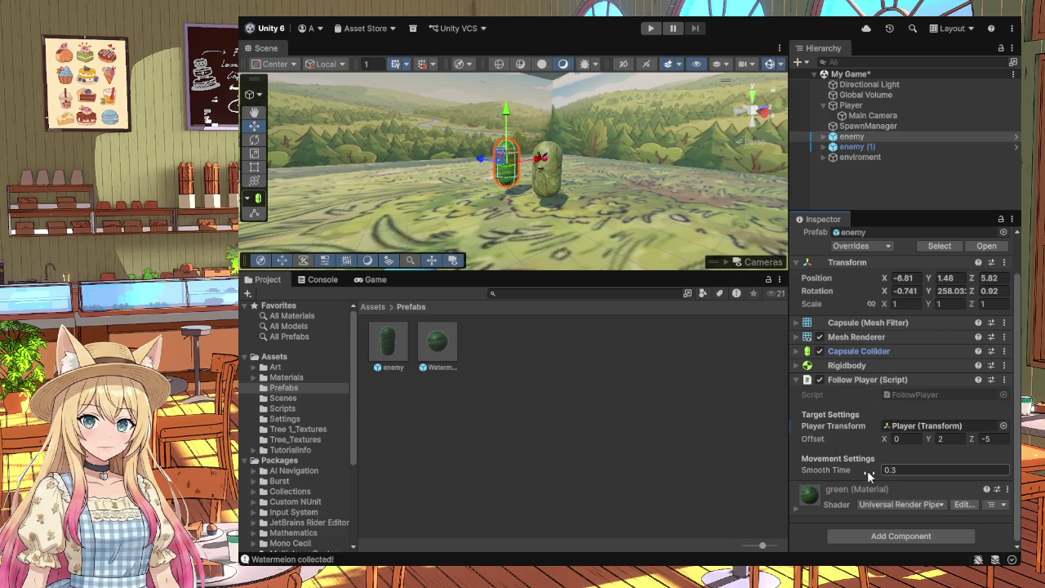
Step: Set the enemy's Follow Player offset Y to 0
{"action": "left_click", "coordinate": [942, 440]}
{"action": "left_click", "coordinate": [944, 439]}
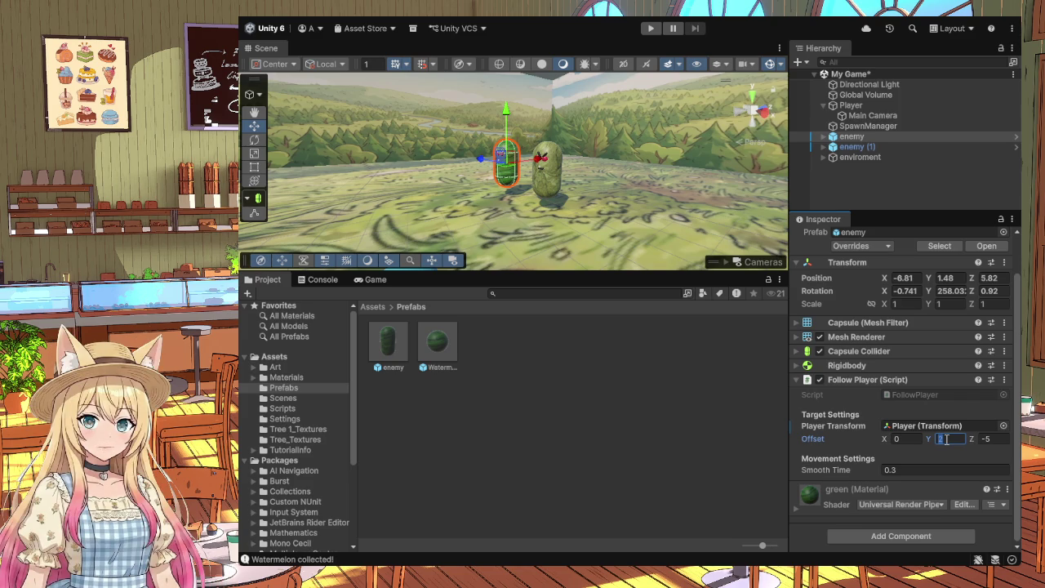
{"action": "type", "text": "0"}
{"action": "left_click", "coordinate": [989, 440]}
Step: Give enemy (1) a Follow Player offset of 0, 0.5, 5 and deselect it
{"action": "left_click", "coordinate": [870, 145]}
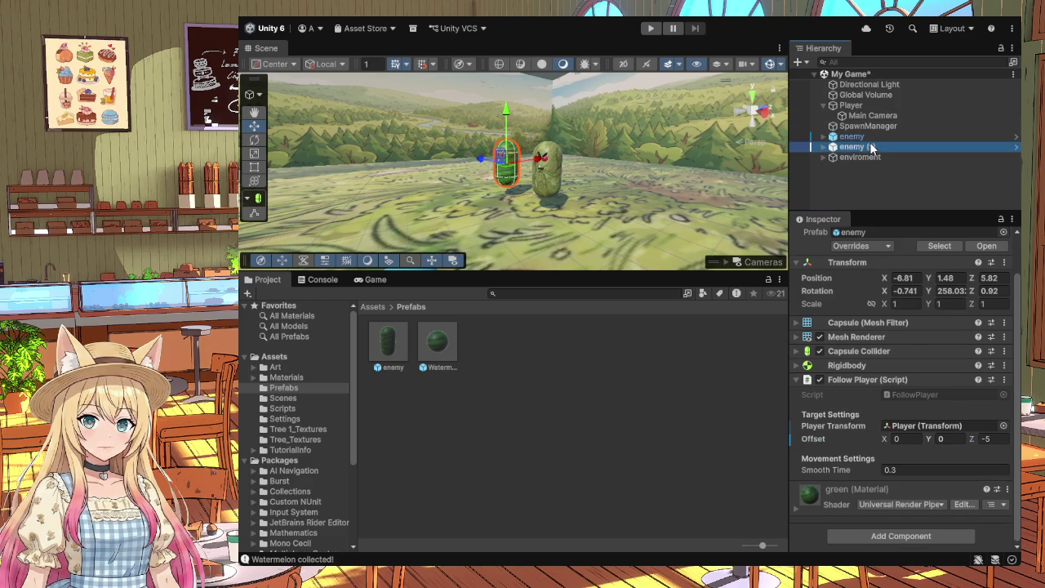
{"action": "left_click", "coordinate": [945, 443]}
{"action": "type", "text": "2"}
{"action": "left_click", "coordinate": [945, 442]}
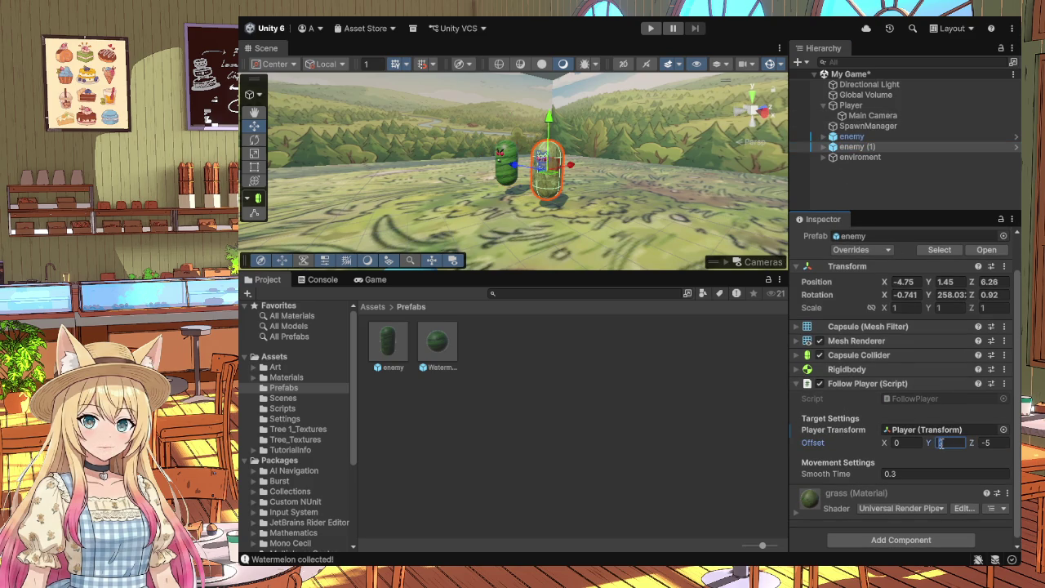
{"action": "type", "text": "3"}
{"action": "type", "text": ".5"}
{"action": "left_click", "coordinate": [986, 443]}
{"action": "key", "text": "BackSpace"}
{"action": "type", "text": "5"}
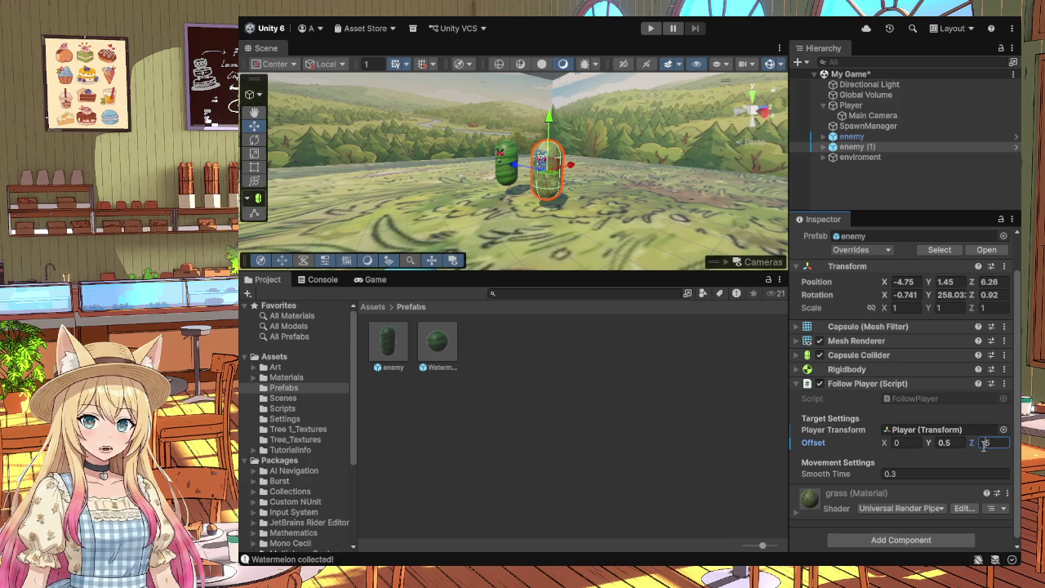
{"action": "left_click", "coordinate": [746, 449]}
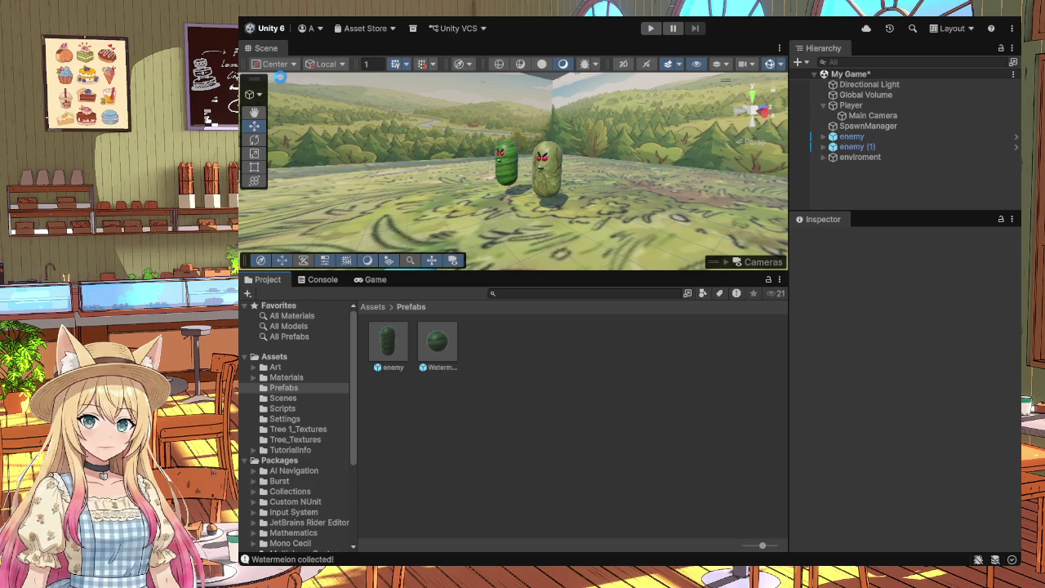
Step: Play the game, rolling the ball with W, D and S among watermelons while enemies chase
{"action": "left_click", "coordinate": [651, 30]}
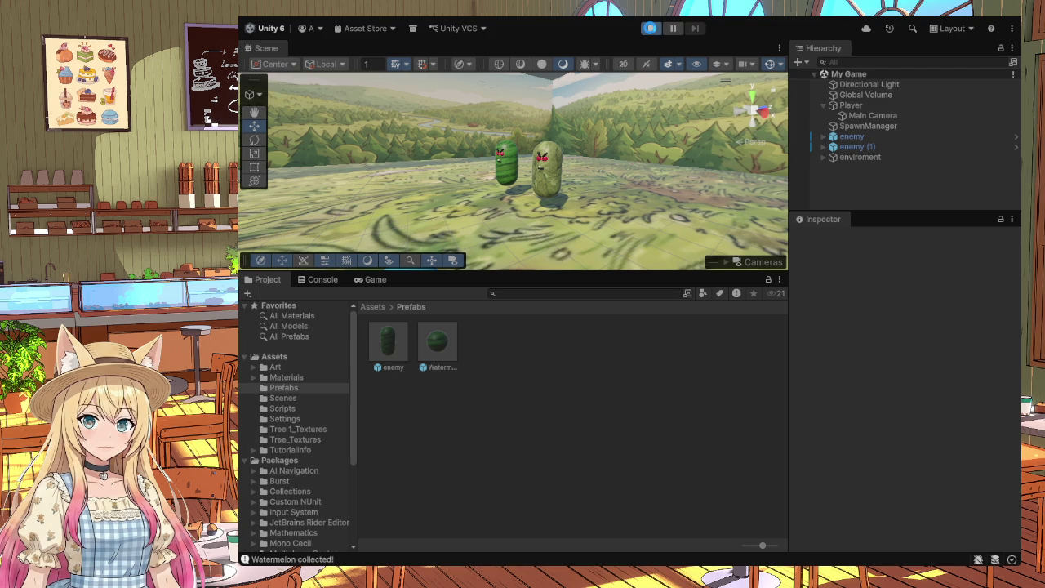
{"action": "left_click", "coordinate": [651, 29]}
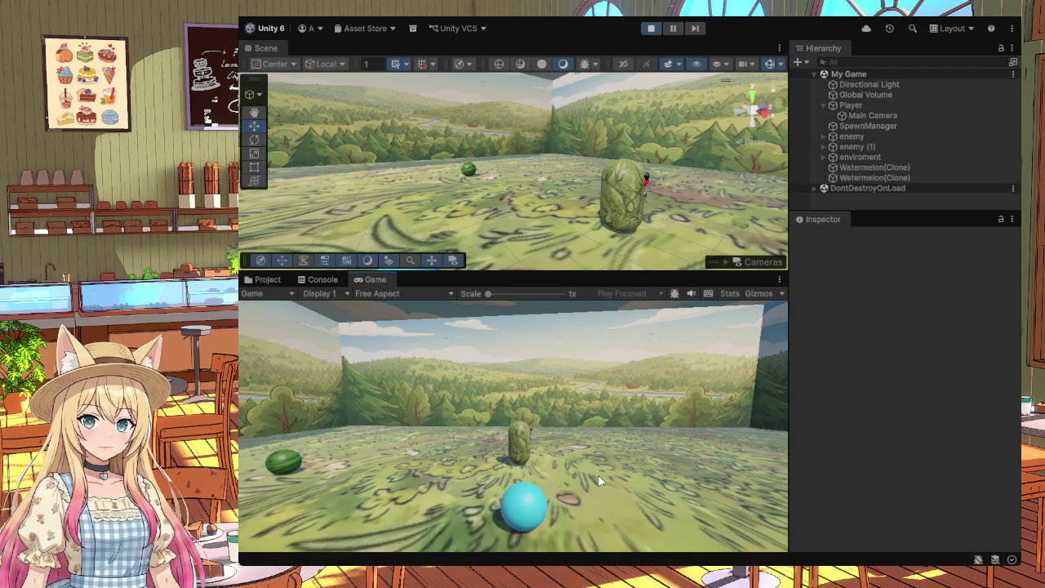
{"action": "key", "text": "w"}
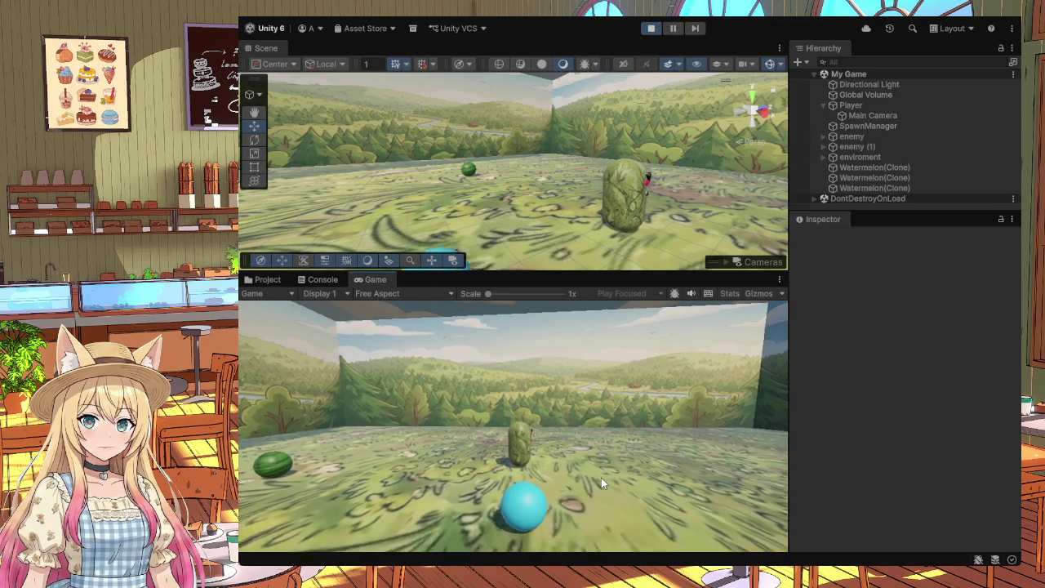
{"action": "key", "text": "w"}
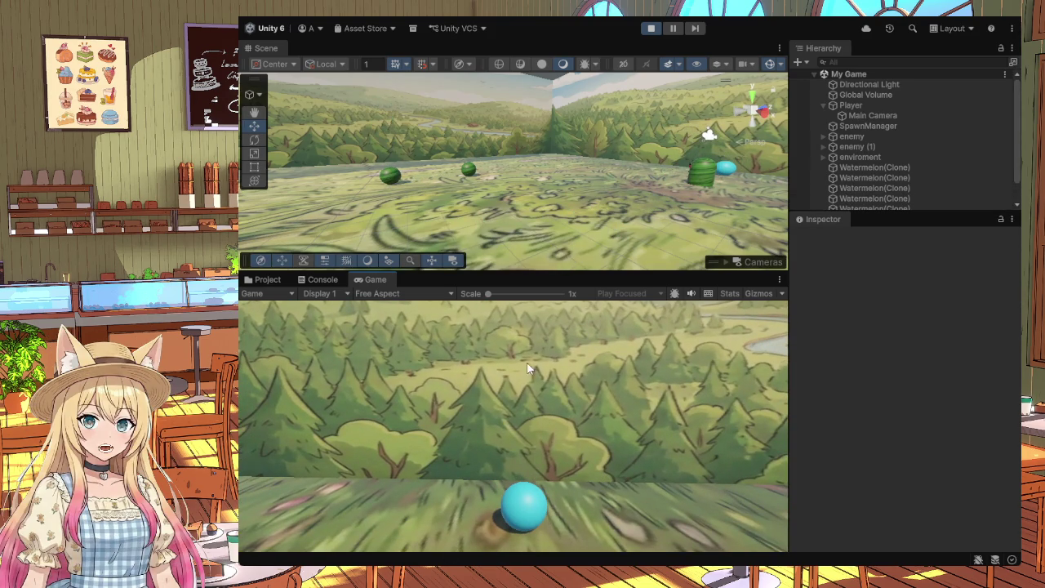
{"action": "mouse_move", "coordinate": [595, 171]}
{"action": "left_mouse_down"}
{"action": "mouse_move", "coordinate": [772, 158]}
{"action": "mouse_move", "coordinate": [774, 136]}
{"action": "mouse_move", "coordinate": [763, 136]}
{"action": "mouse_move", "coordinate": [837, 145]}
{"action": "mouse_move", "coordinate": [335, 151]}
{"action": "mouse_move", "coordinate": [531, 151]}
{"action": "mouse_move", "coordinate": [343, 150]}
{"action": "mouse_move", "coordinate": [245, 114]}
{"action": "mouse_move", "coordinate": [259, 147]}
{"action": "mouse_move", "coordinate": [392, 149]}
{"action": "left_mouse_up"}
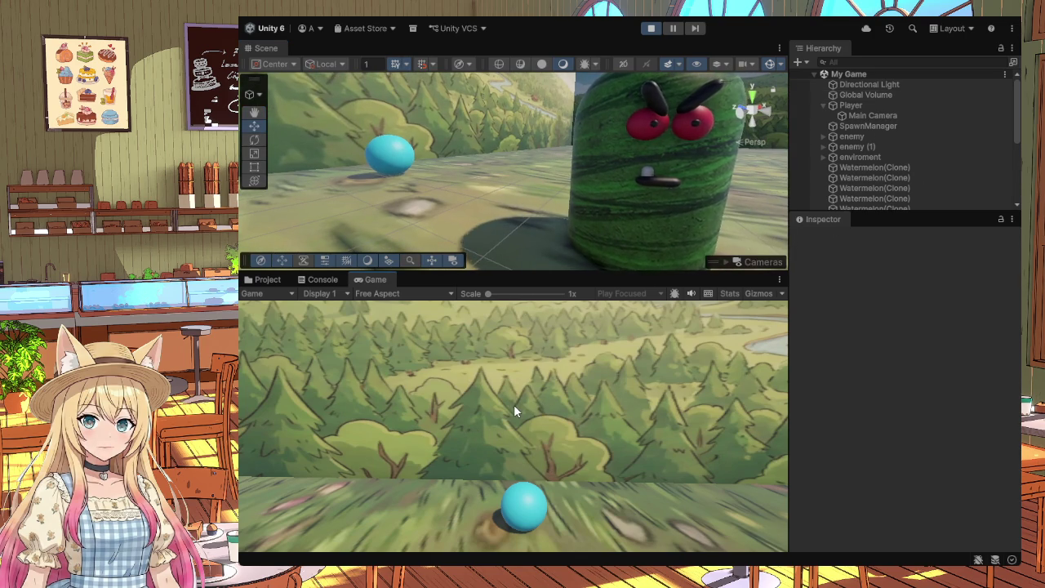
{"action": "key", "text": "d"}
{"action": "key", "text": "d"}
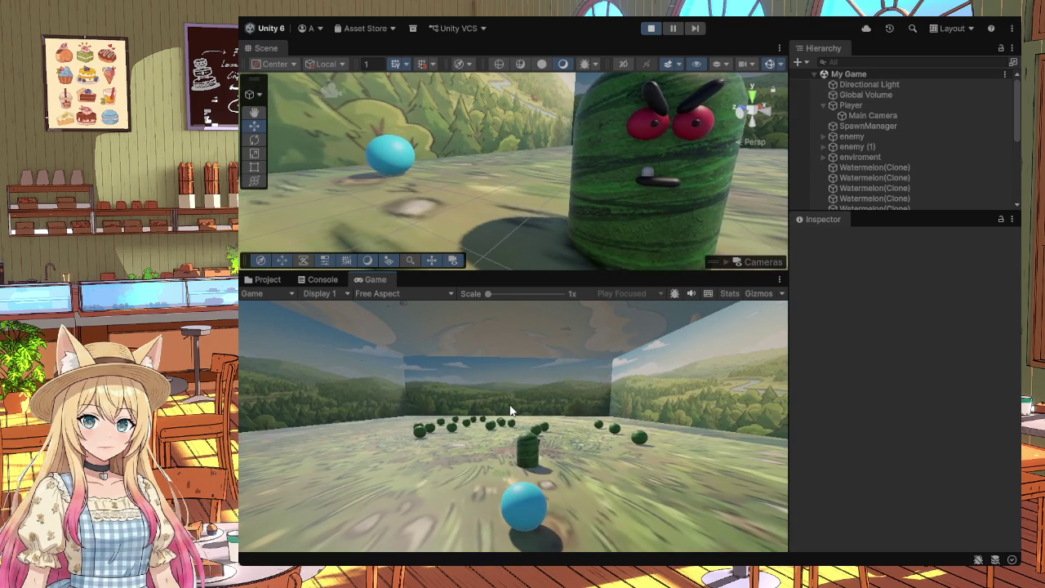
{"action": "key", "text": "w"}
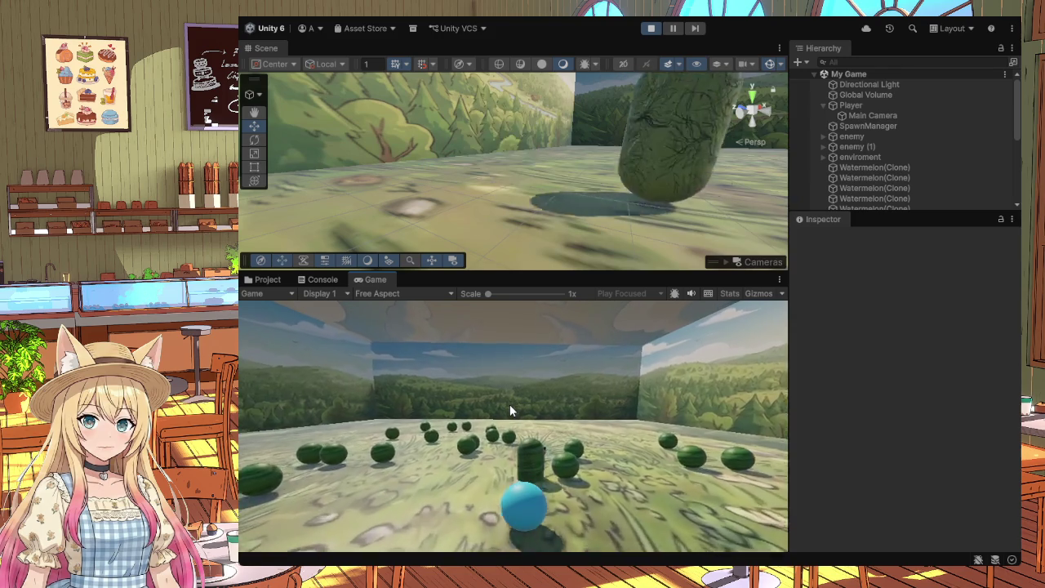
{"action": "key", "text": "w"}
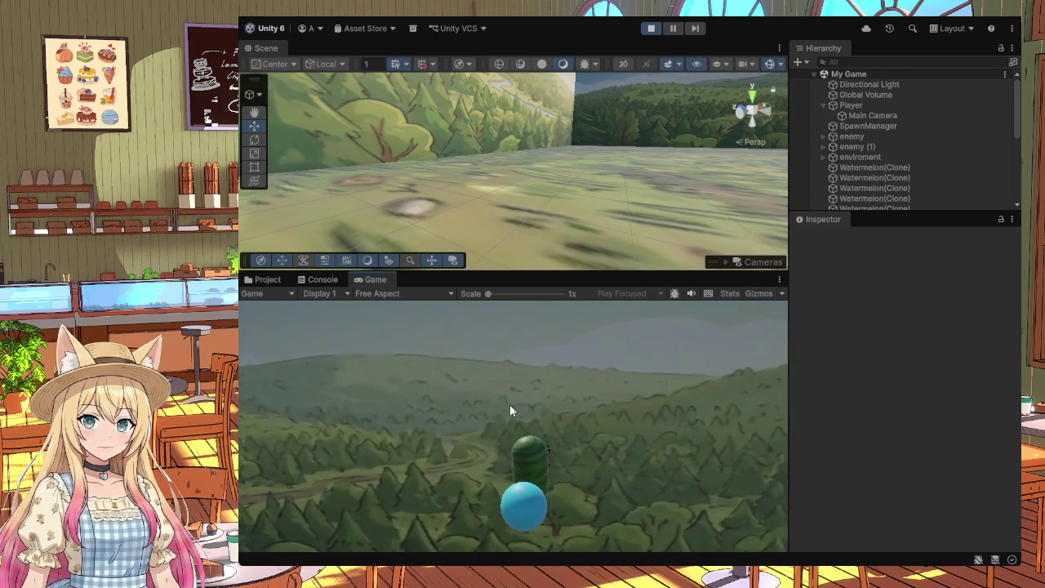
{"action": "key", "text": "s"}
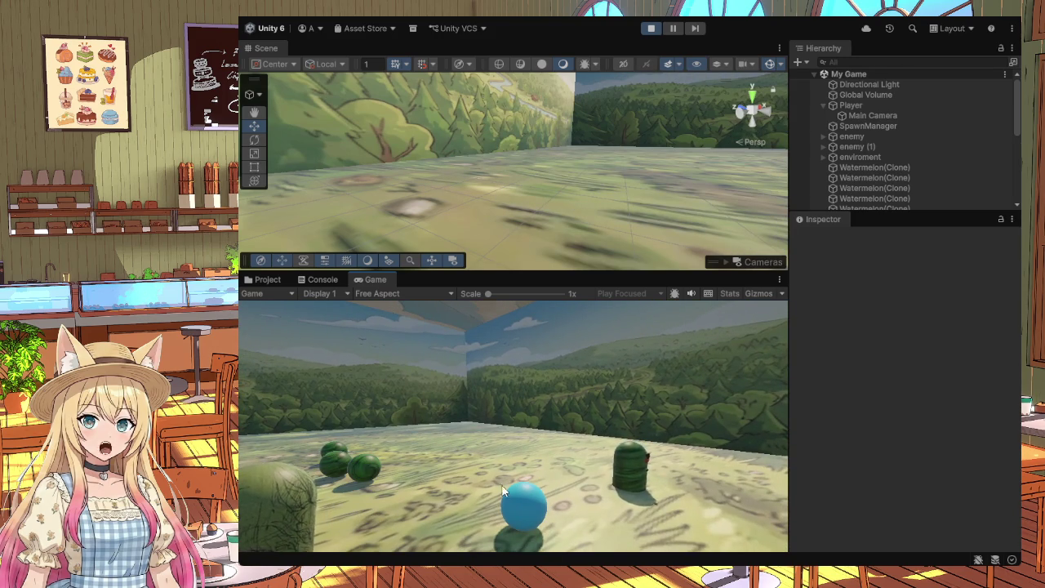
Step: Stop the game and inspect the Player, then the enemy prefab from Prefabs
{"action": "left_click", "coordinate": [651, 29]}
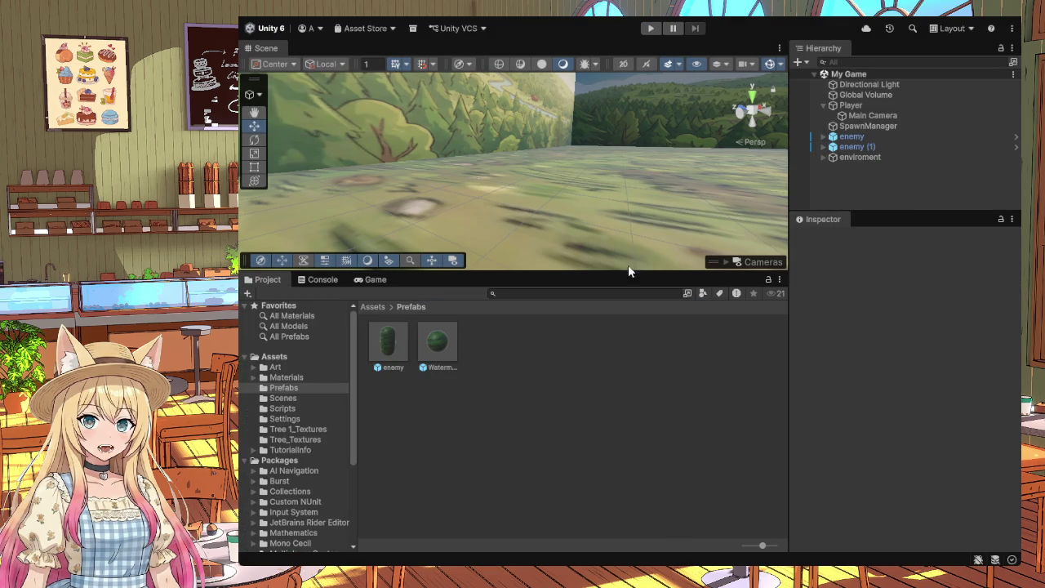
{"action": "left_click", "coordinate": [851, 105]}
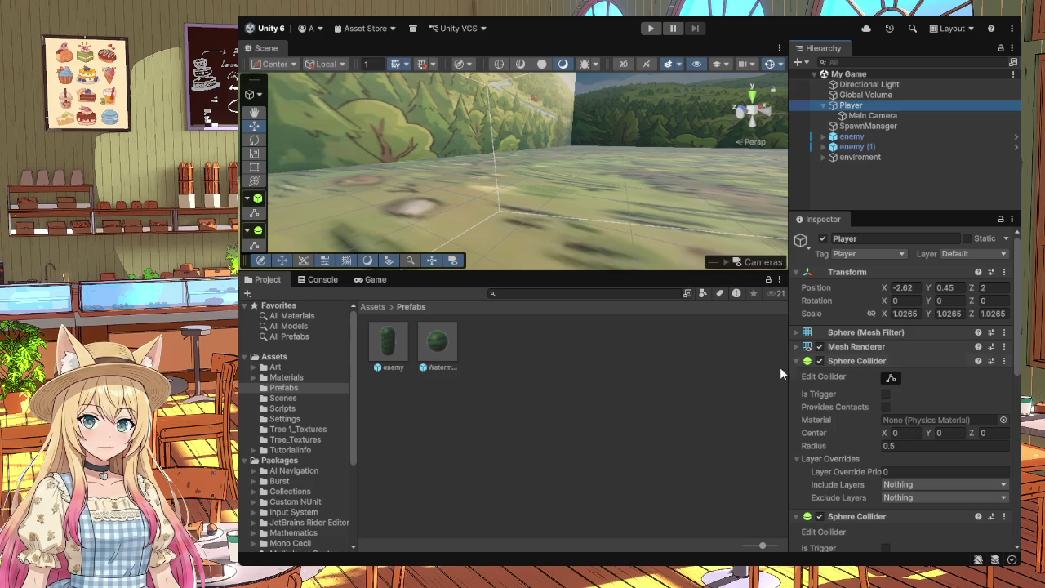
{"action": "left_click", "coordinate": [388, 343]}
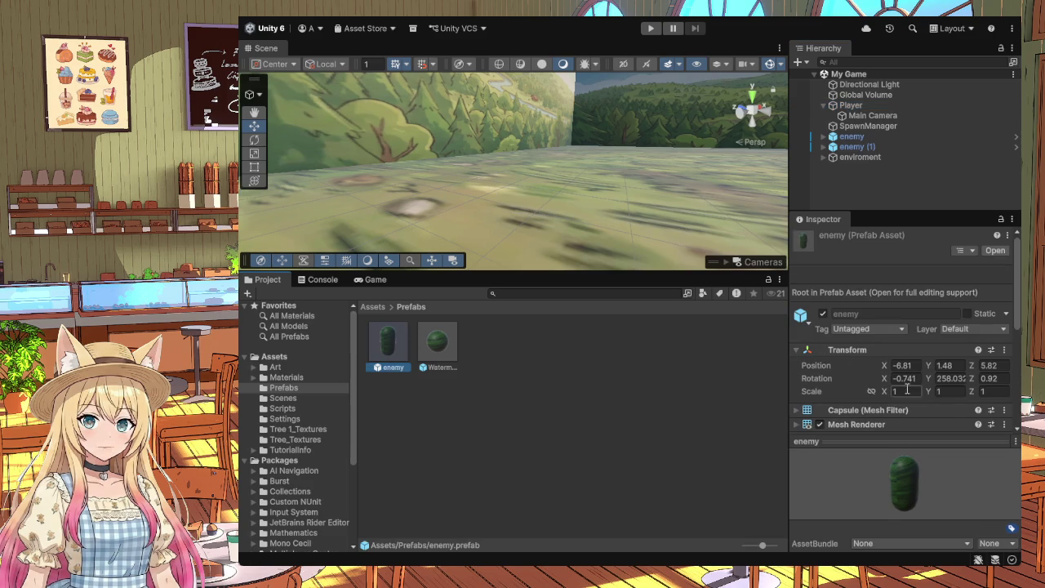
{"action": "scroll", "coordinate": [906, 382], "scroll_direction": "down", "scroll_amount": 2}
{"action": "scroll", "coordinate": [905, 388], "scroll_direction": "down", "scroll_amount": 2}
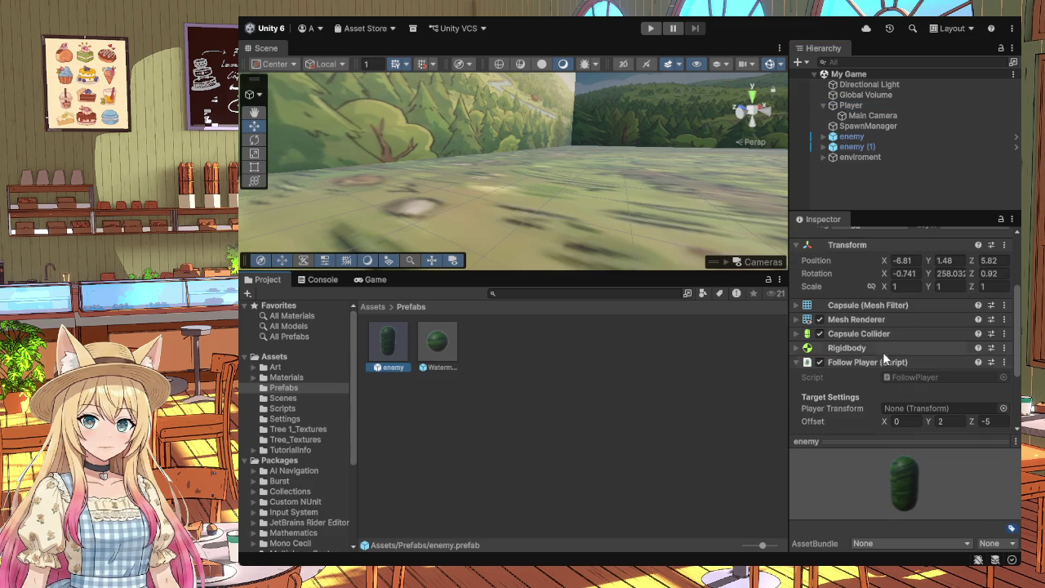
Step: Review the enemy prefab's Rigidbody and Capsule Collider settings and orbit toward the ball
{"action": "left_click", "coordinate": [794, 348]}
{"action": "scroll", "coordinate": [868, 388], "scroll_direction": "down", "scroll_amount": 2}
{"action": "scroll", "coordinate": [868, 386], "scroll_direction": "down", "scroll_amount": 2}
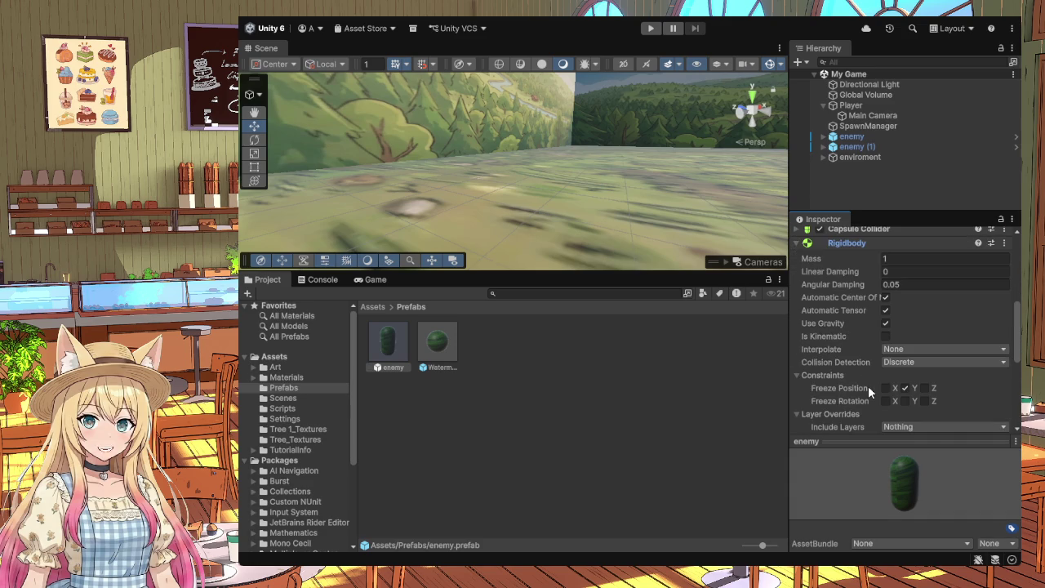
{"action": "scroll", "coordinate": [868, 385], "scroll_direction": "up", "scroll_amount": 3}
{"action": "left_click", "coordinate": [797, 333]}
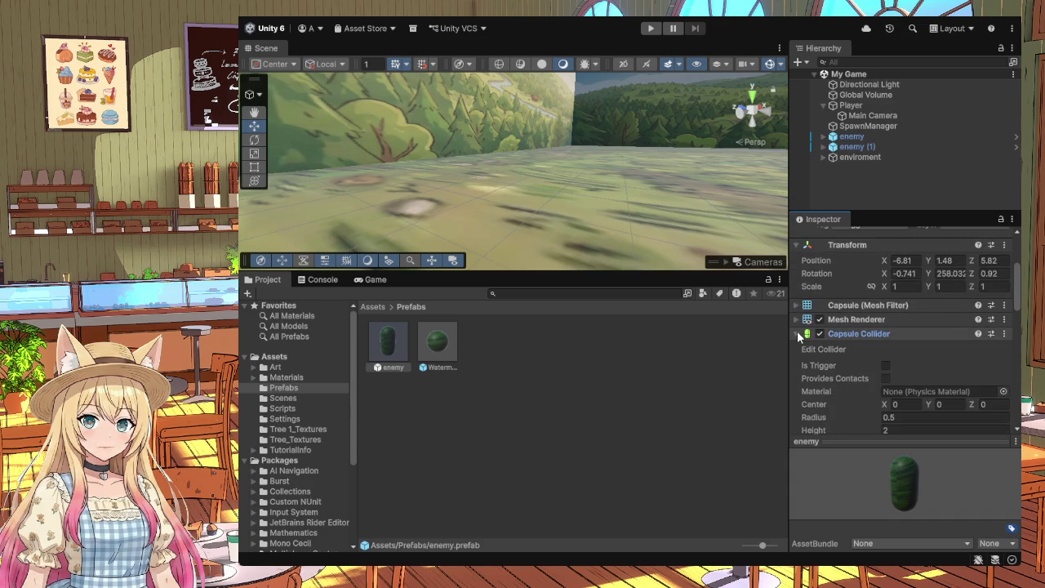
{"action": "left_click", "coordinate": [795, 333]}
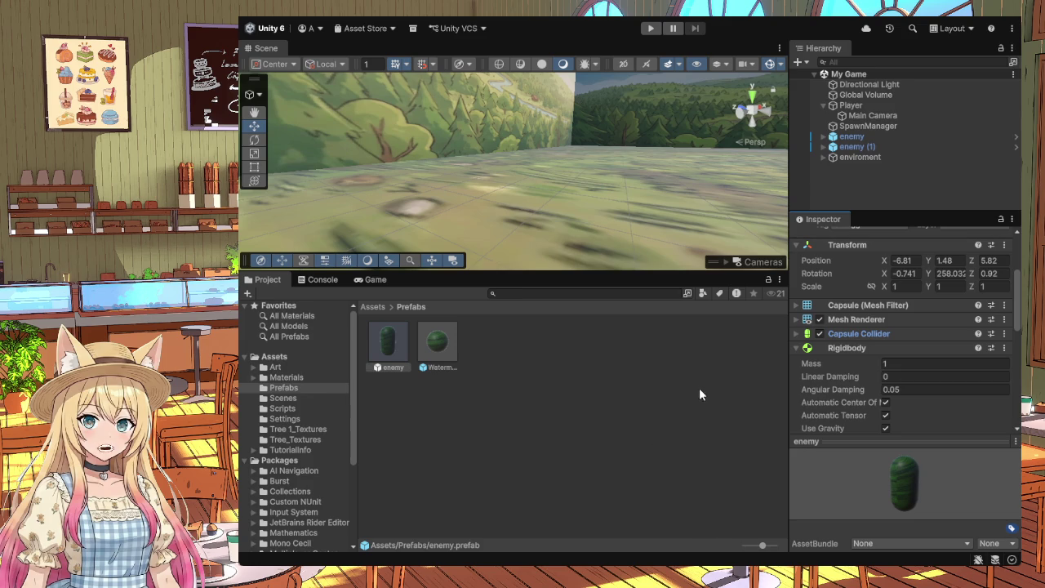
{"action": "mouse_move", "coordinate": [711, 177]}
{"action": "left_mouse_down"}
{"action": "mouse_move", "coordinate": [354, 98]}
{"action": "mouse_move", "coordinate": [945, 93]}
{"action": "mouse_move", "coordinate": [947, 113]}
{"action": "mouse_move", "coordinate": [913, 111]}
{"action": "left_mouse_up"}
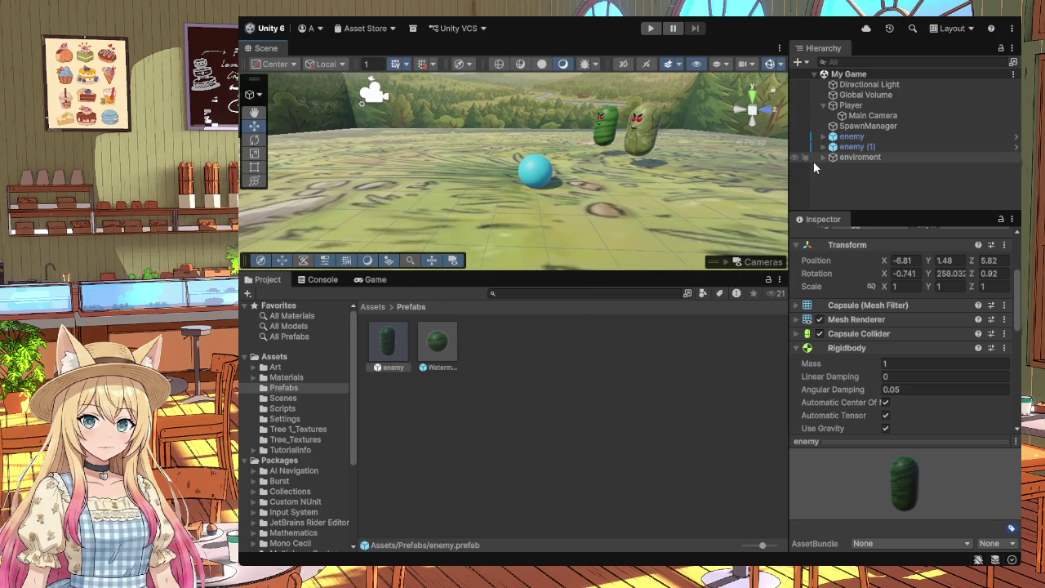
Step: Inspect the Plane's mesh and box colliders under enviroment, then select the scene enemy
{"action": "left_click", "coordinate": [823, 157]}
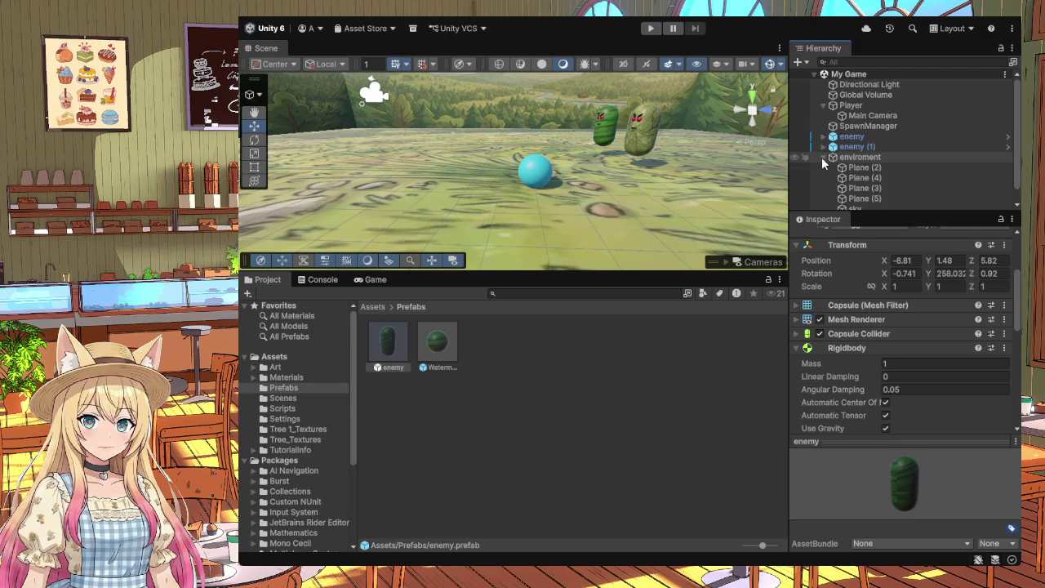
{"action": "scroll", "coordinate": [888, 195], "scroll_direction": "down", "scroll_amount": 1}
{"action": "left_click", "coordinate": [890, 204]}
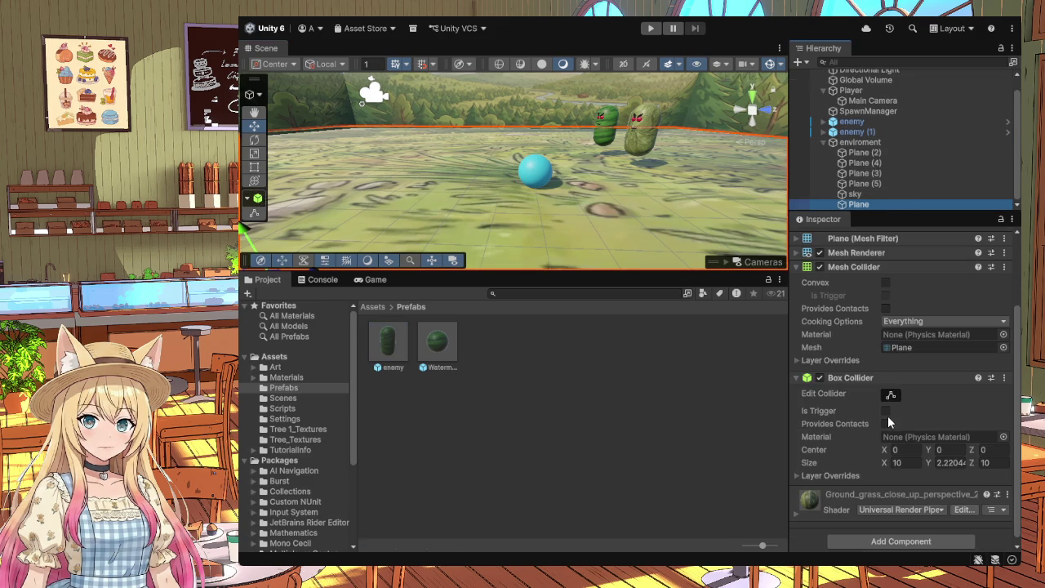
{"action": "left_click", "coordinate": [823, 142]}
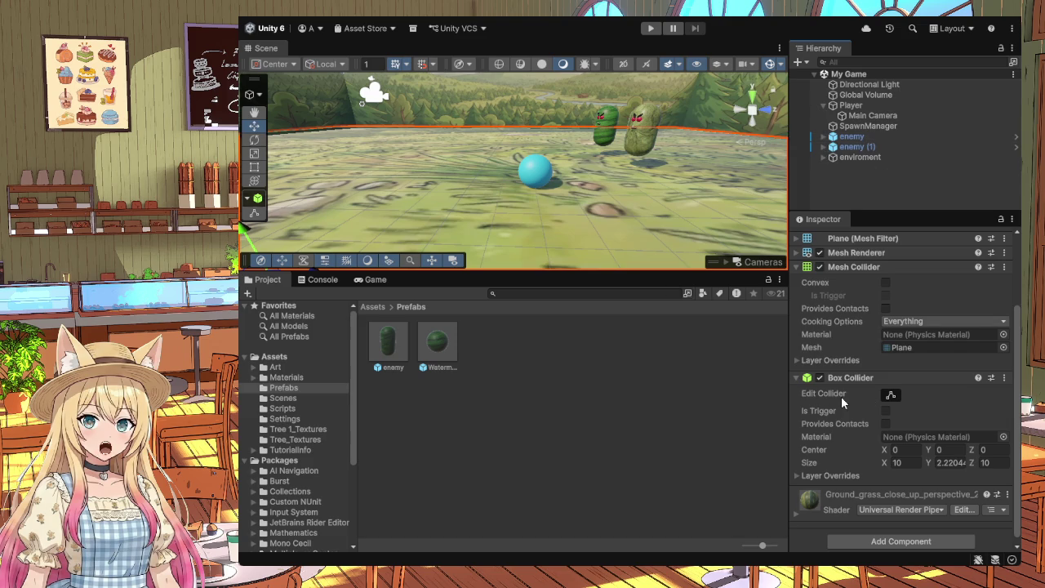
{"action": "scroll", "coordinate": [852, 400], "scroll_direction": "down", "scroll_amount": 1}
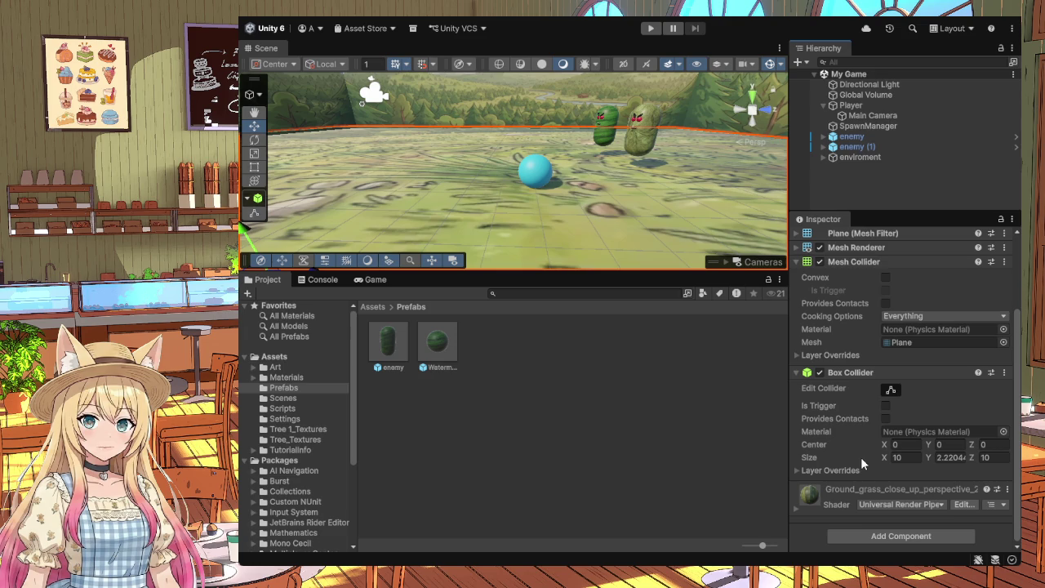
{"action": "left_click", "coordinate": [890, 390]}
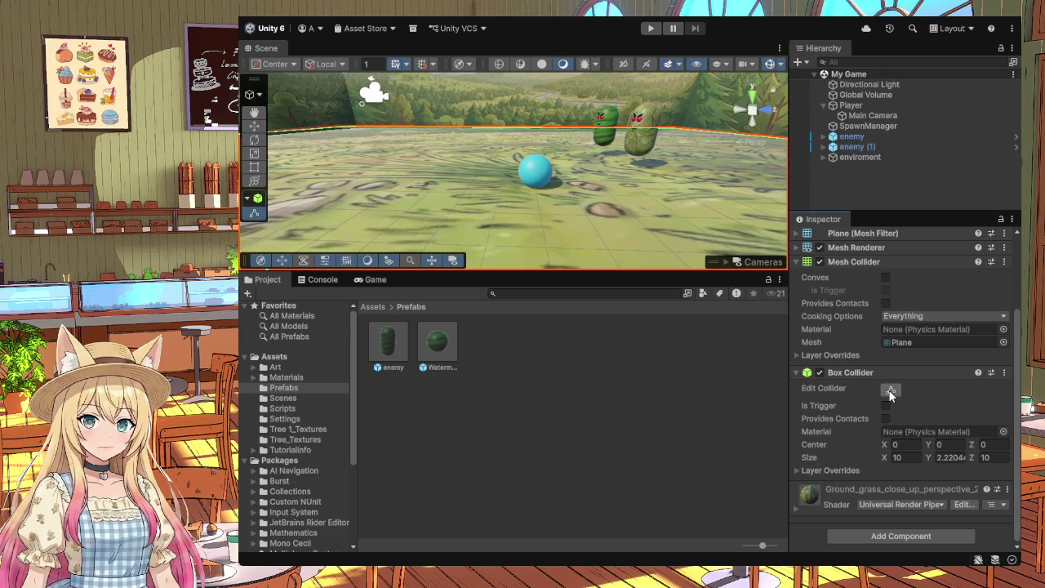
{"action": "left_click", "coordinate": [853, 136]}
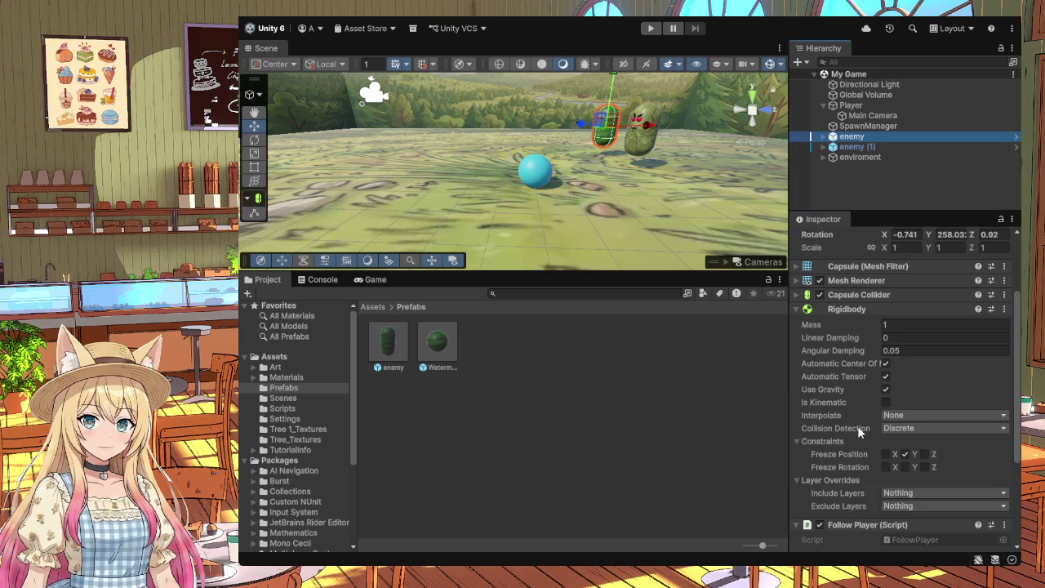
Step: Set the first enemy's Rigidbody collision detection to Continuous
{"action": "left_click", "coordinate": [797, 295]}
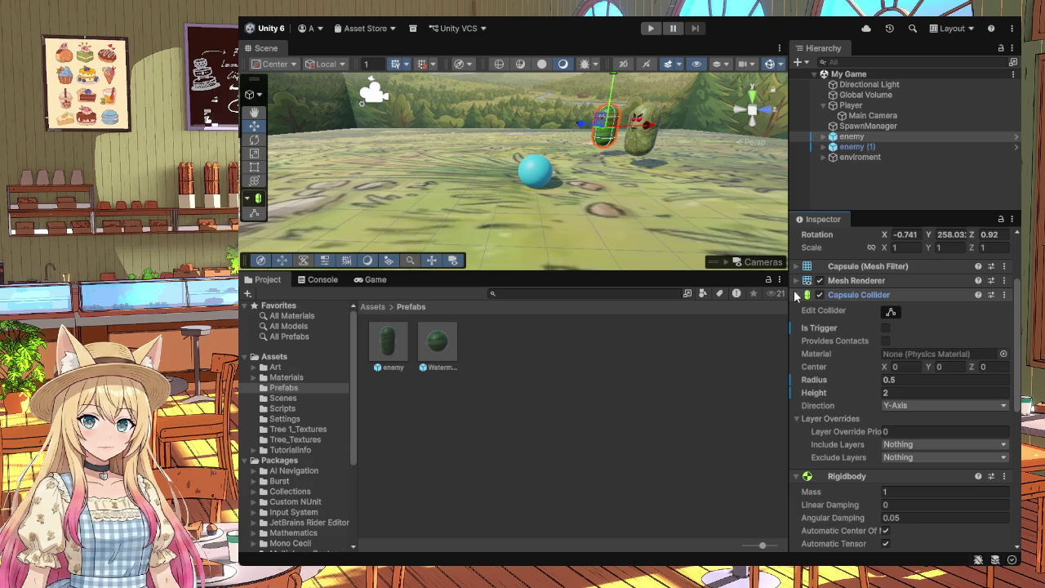
{"action": "left_click", "coordinate": [796, 295]}
{"action": "scroll", "coordinate": [857, 339], "scroll_direction": "down", "scroll_amount": 5}
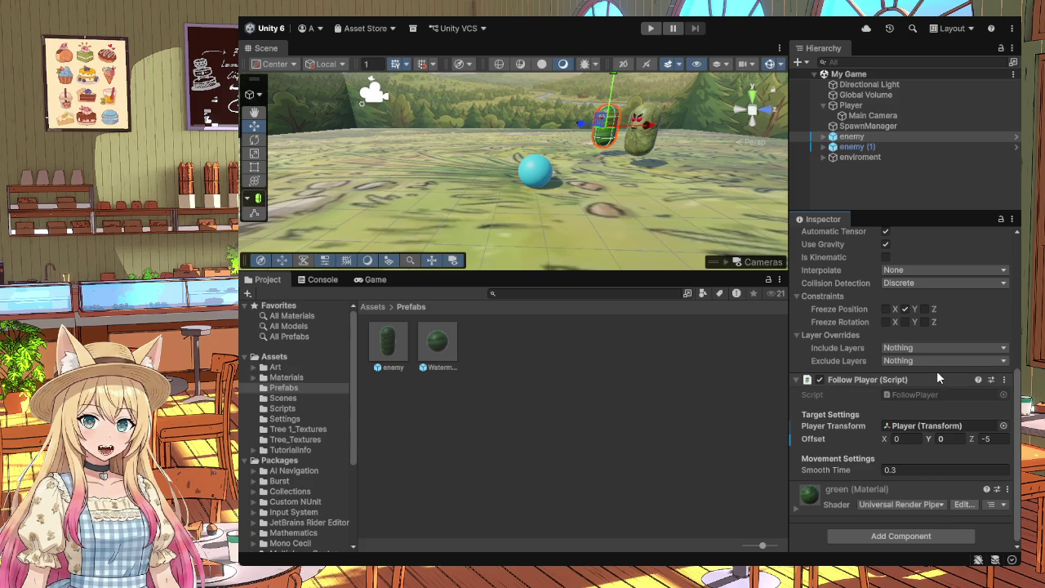
{"action": "scroll", "coordinate": [838, 440], "scroll_direction": "up", "scroll_amount": 3}
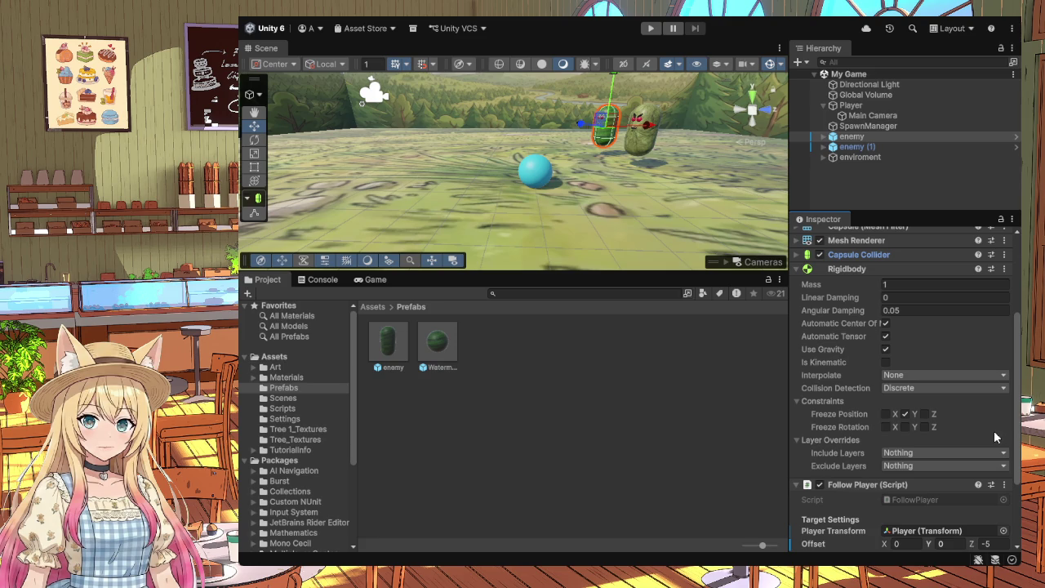
{"action": "left_click", "coordinate": [950, 417]}
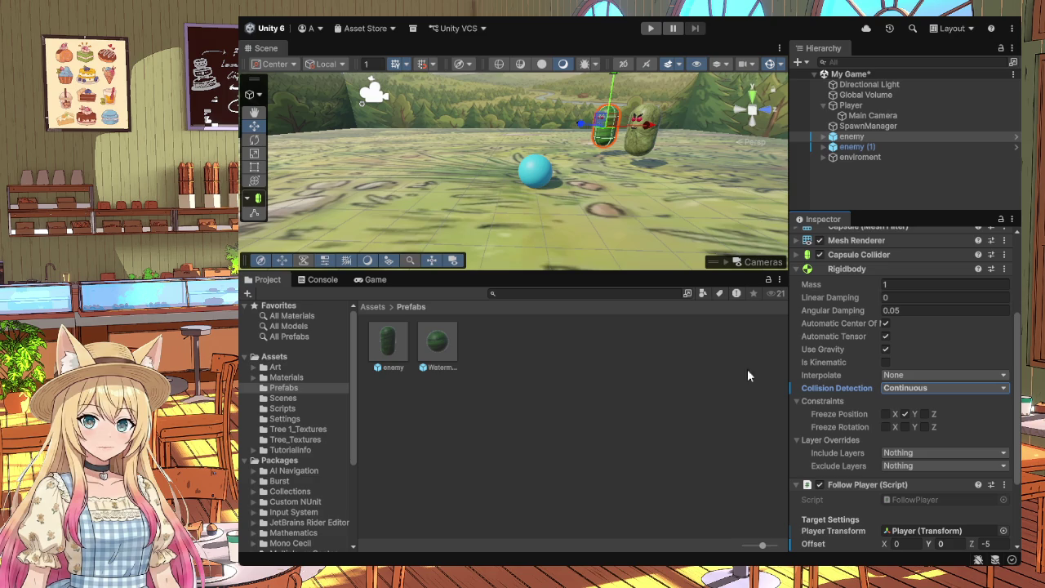
Step: Set enemy (1)'s collision detection to Continuous as well, deselect, and run the game
{"action": "left_click", "coordinate": [860, 146]}
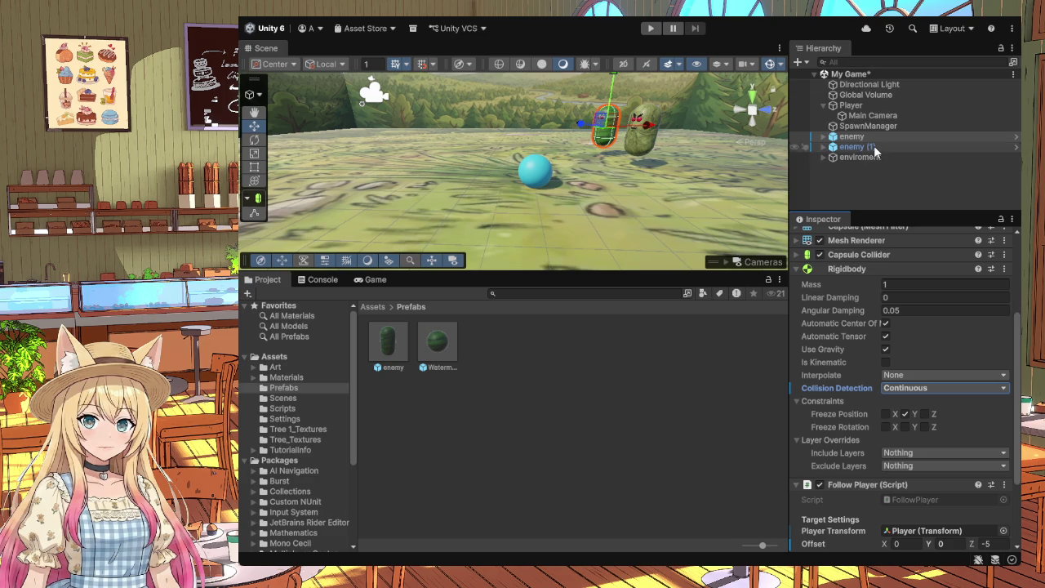
{"action": "left_click", "coordinate": [897, 387]}
{"action": "left_click", "coordinate": [936, 419]}
{"action": "left_click", "coordinate": [633, 375]}
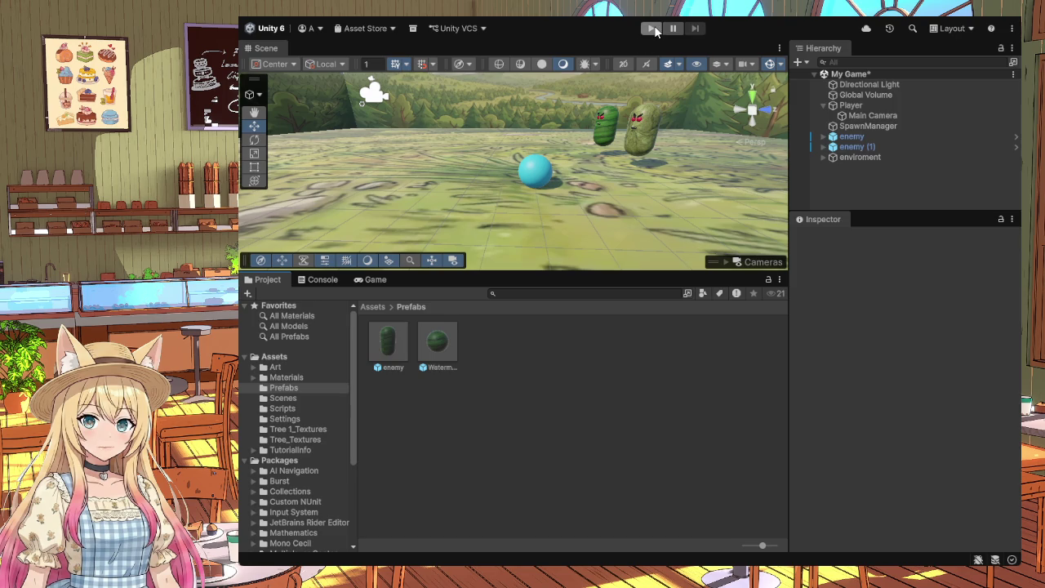
{"action": "left_click", "coordinate": [652, 28]}
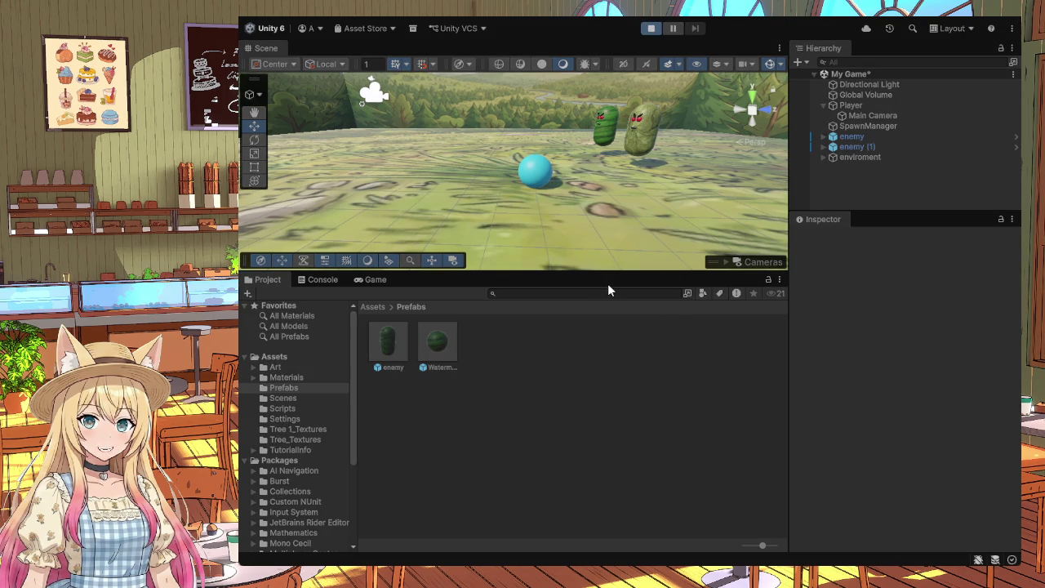
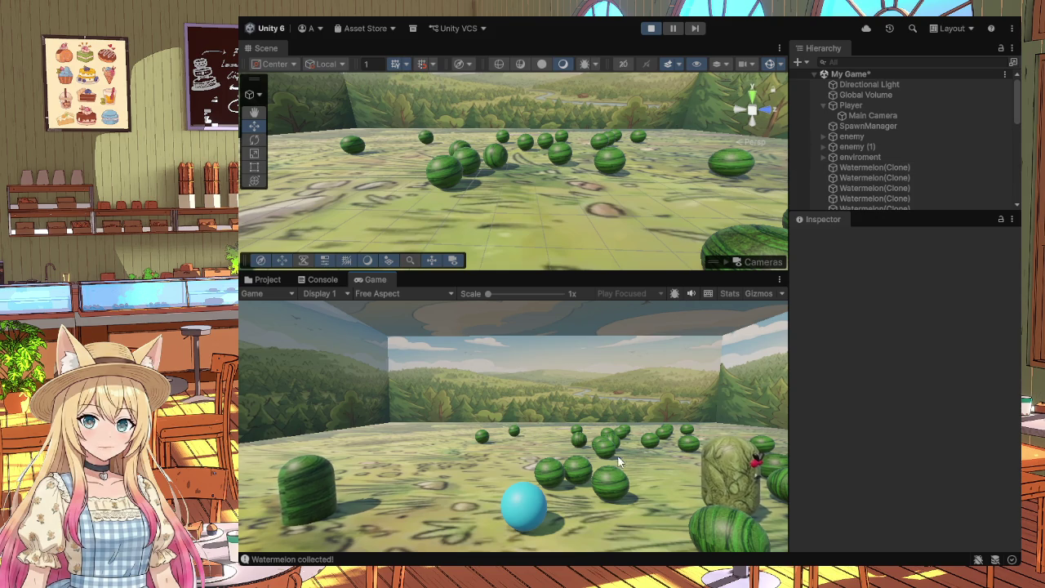
Step: Roll the player ball with D, W and A through several watermelon groups, then stop Play mode
{"action": "key", "text": "d"}
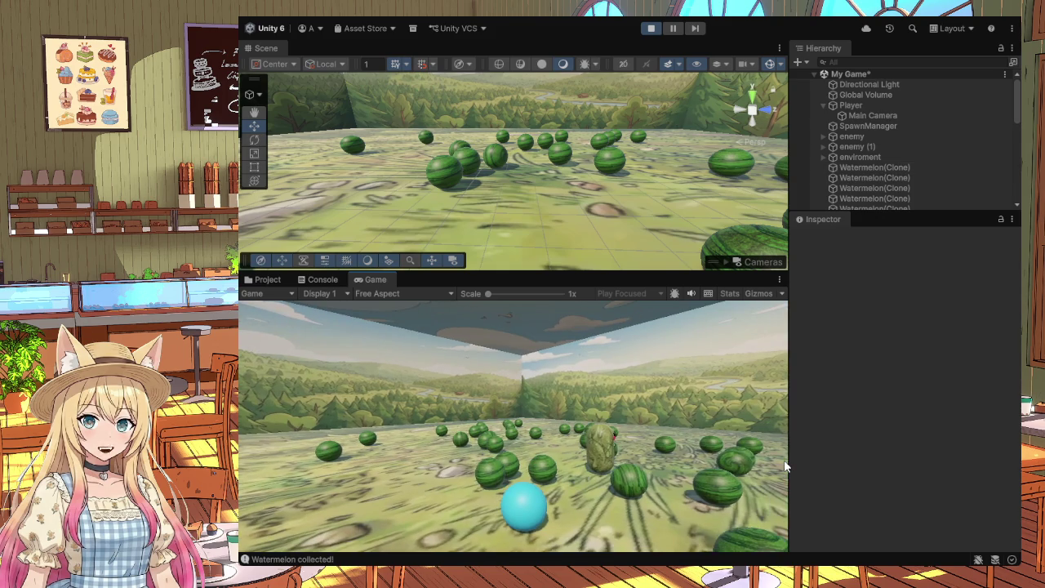
{"action": "key", "text": "w"}
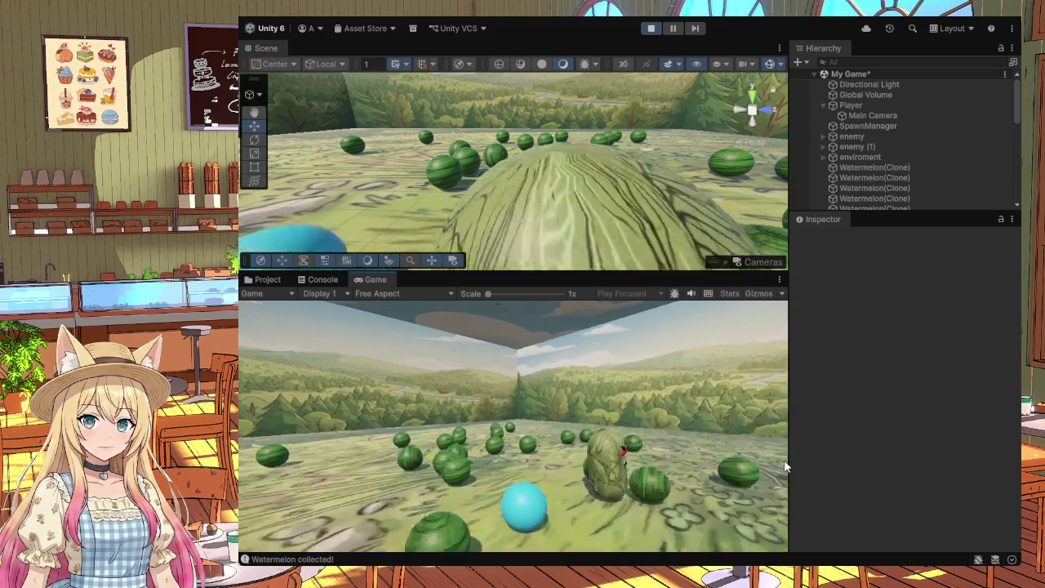
{"action": "key", "text": "d"}
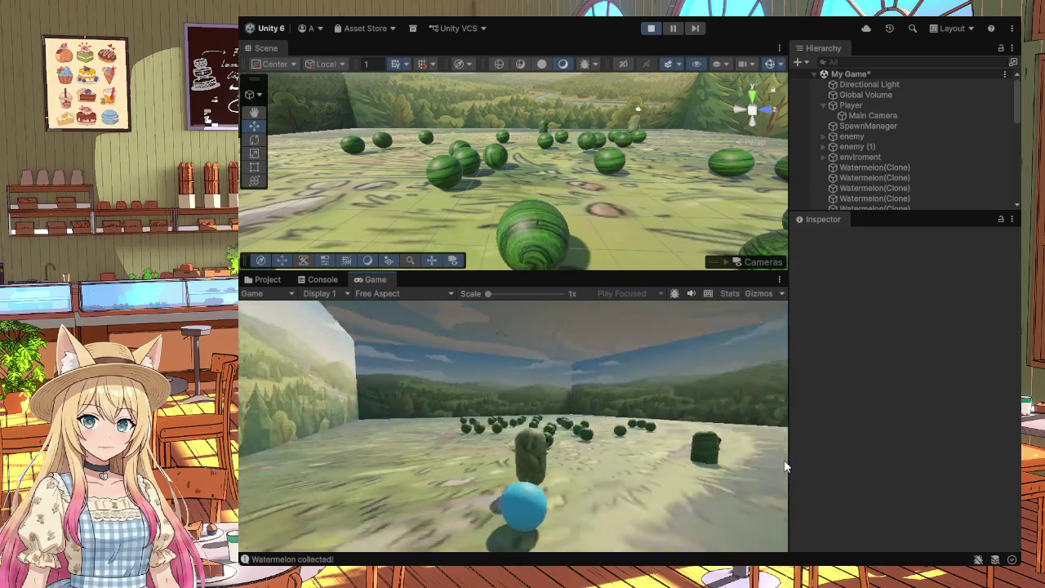
{"action": "key", "text": "a"}
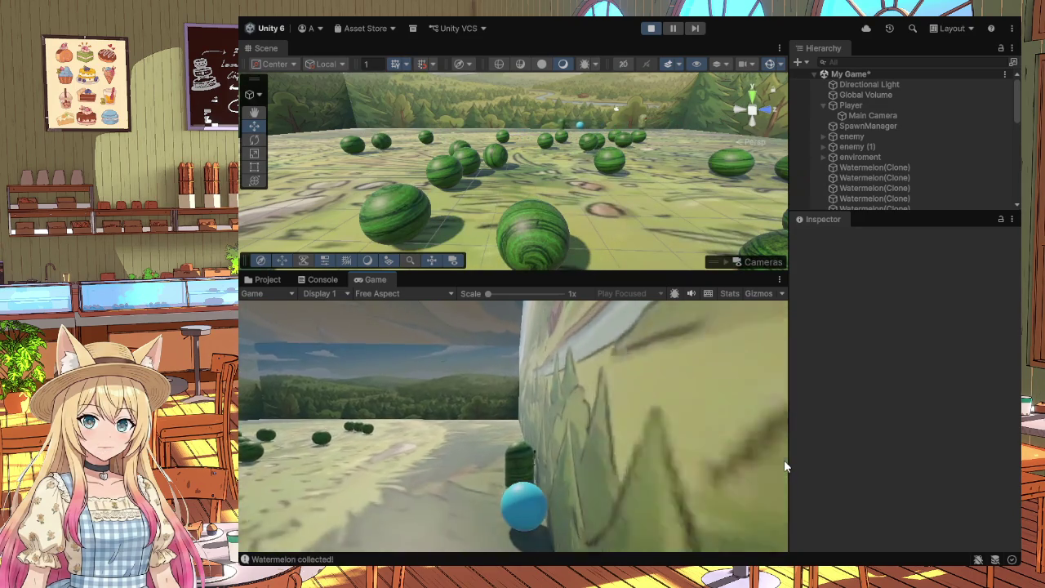
{"action": "key", "text": "d"}
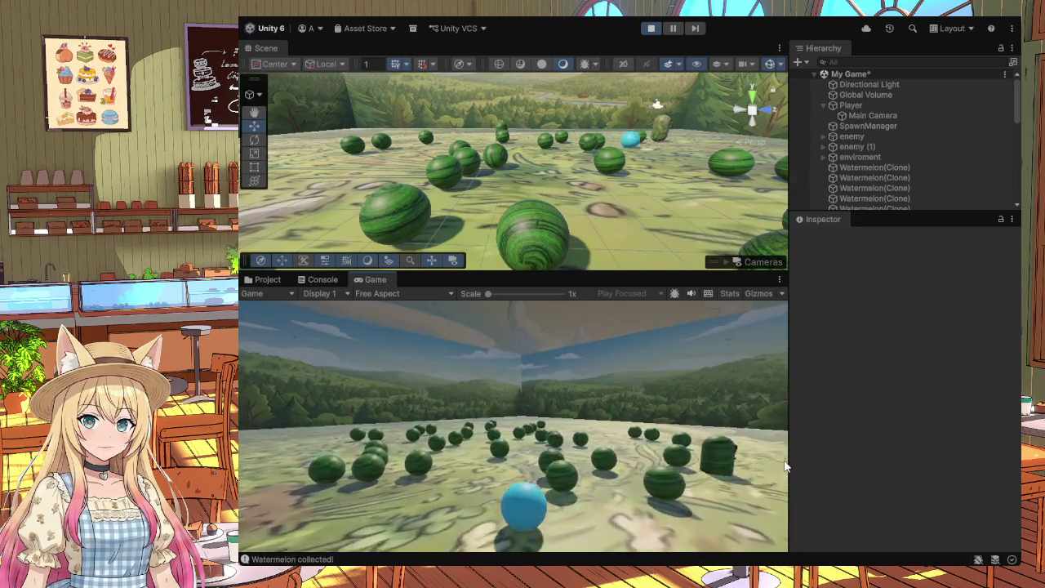
{"action": "key", "text": "w"}
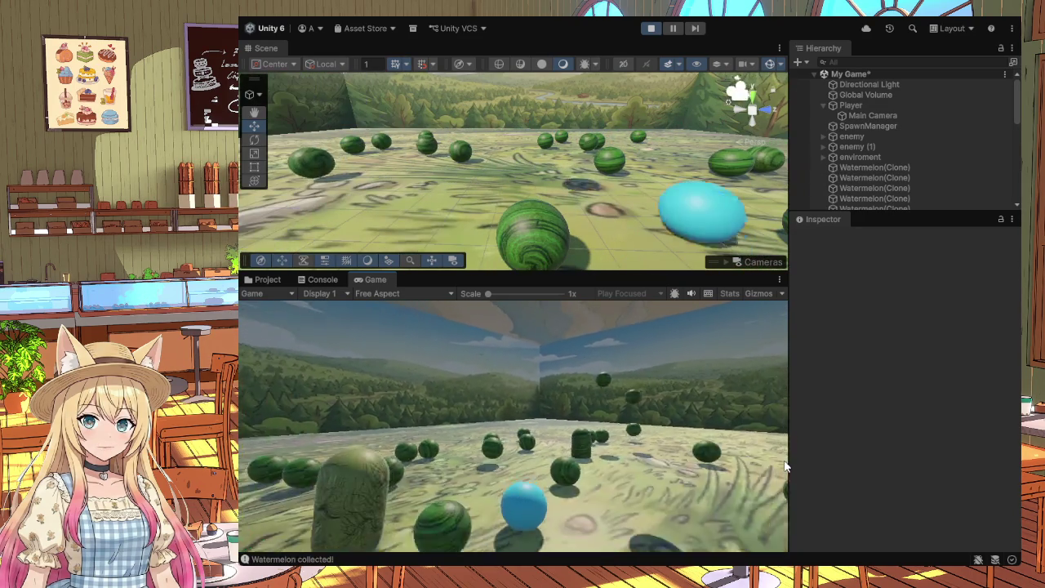
{"action": "key", "text": "w"}
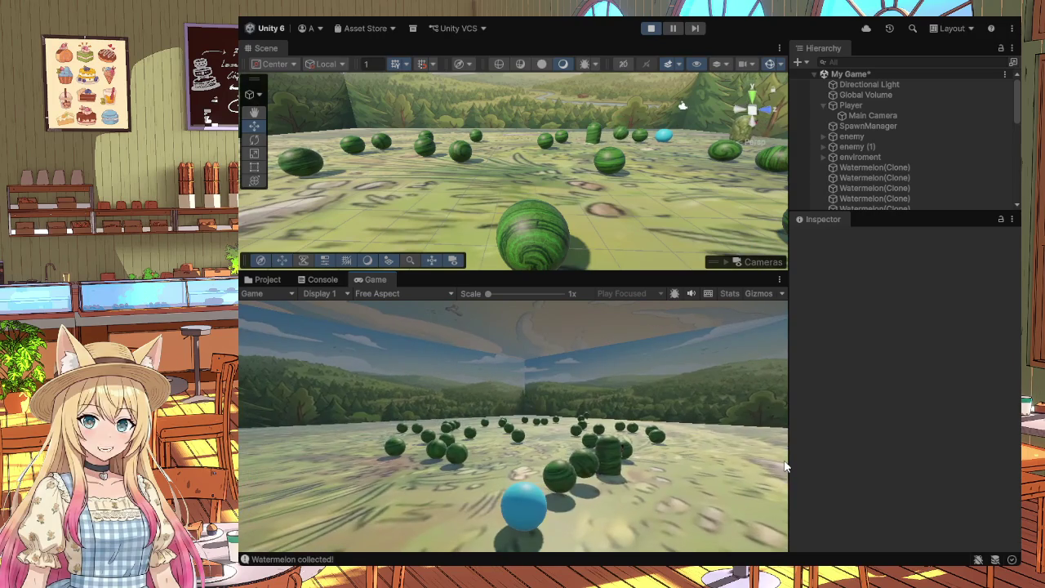
{"action": "key", "text": "w"}
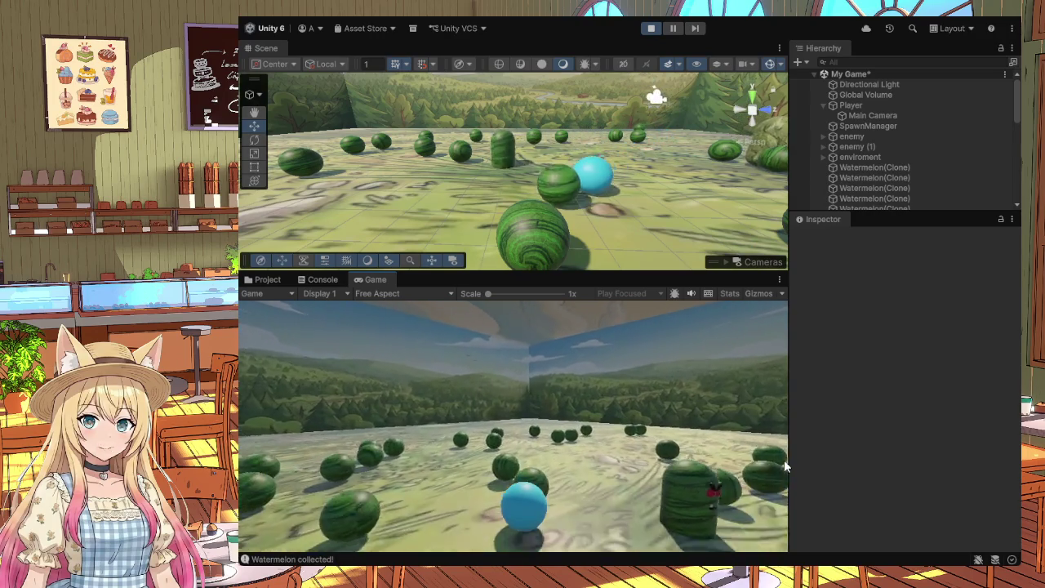
{"action": "key", "text": "w"}
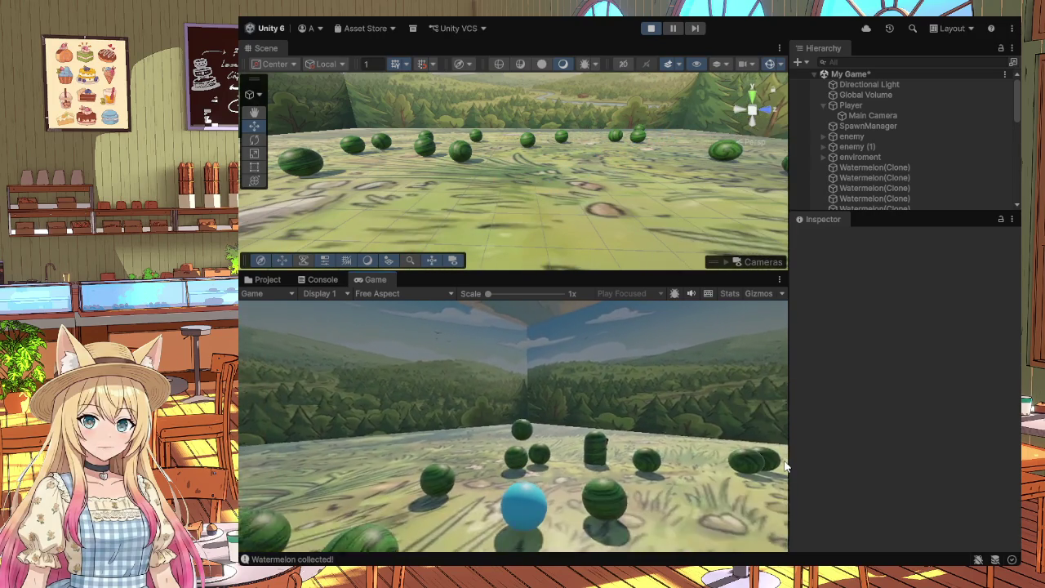
{"action": "left_click", "coordinate": [651, 29]}
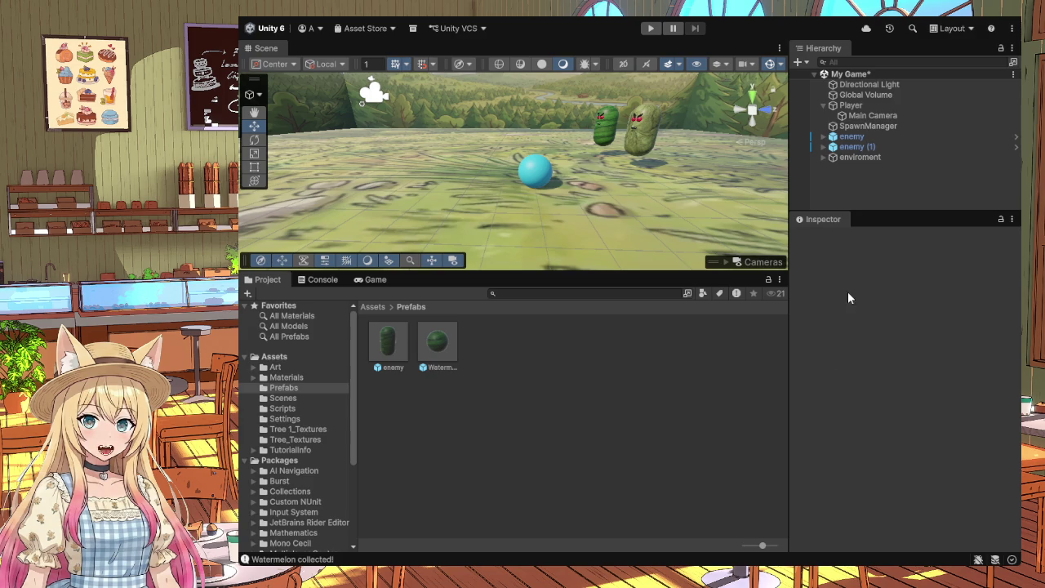
Step: Review the physics and Follow Player components of enemy (1) and enemy in the Inspector
{"action": "left_click", "coordinate": [868, 149]}
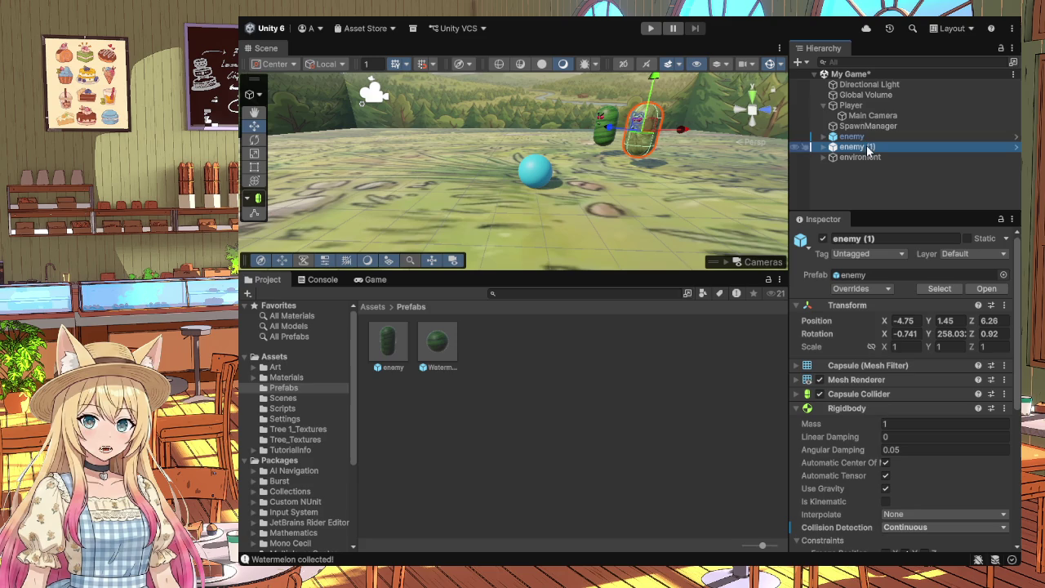
{"action": "left_click", "coordinate": [863, 137]}
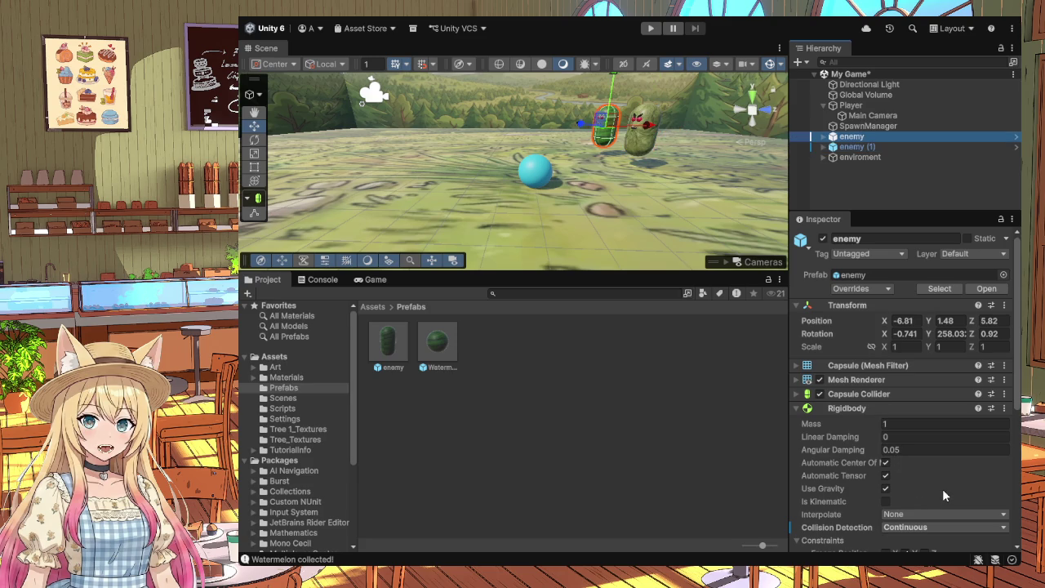
{"action": "scroll", "coordinate": [944, 488], "scroll_direction": "down", "scroll_amount": 2}
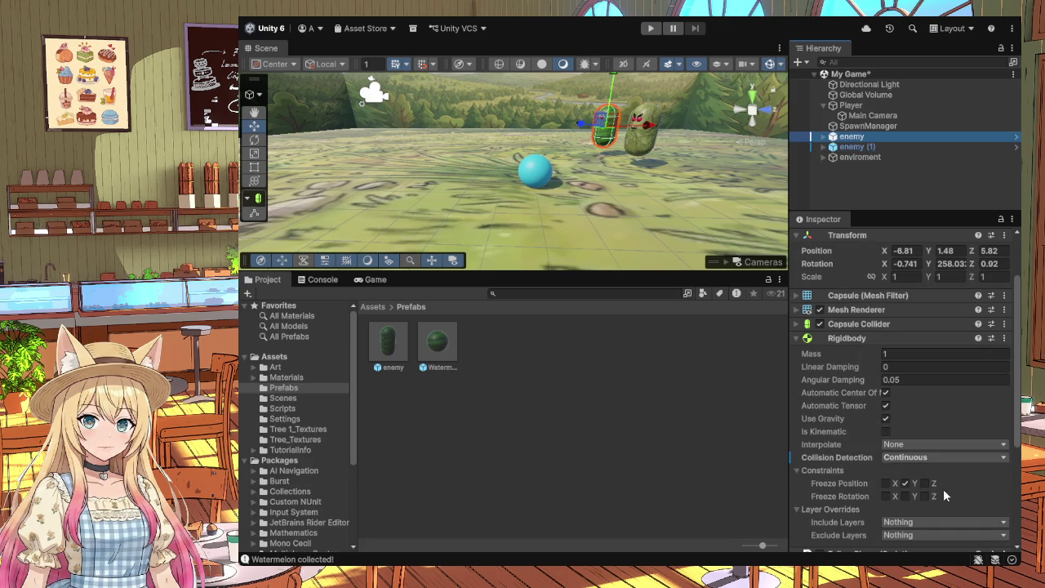
{"action": "scroll", "coordinate": [943, 489], "scroll_direction": "down", "scroll_amount": 4}
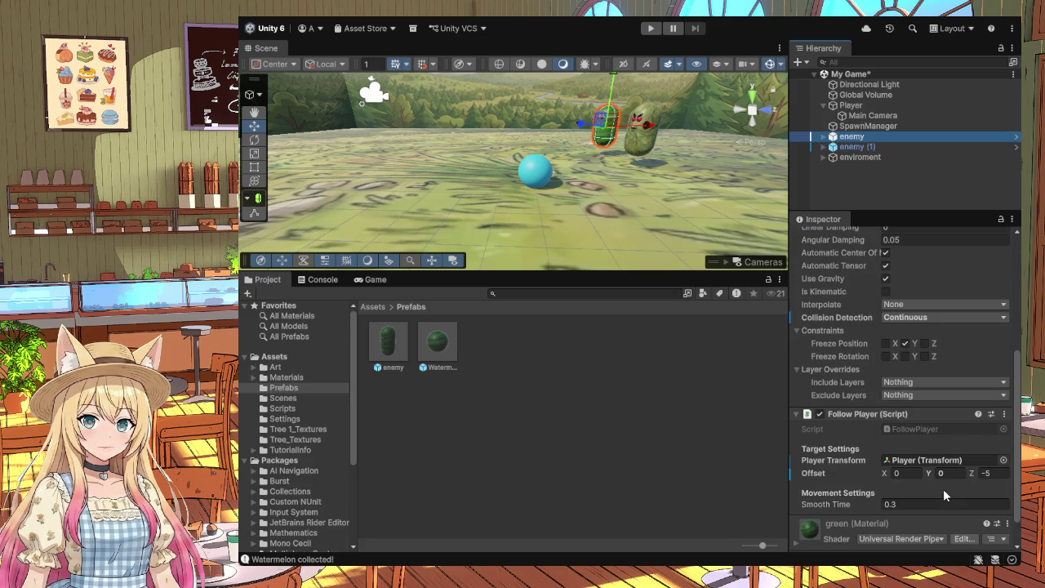
{"action": "scroll", "coordinate": [943, 489], "scroll_direction": "up", "scroll_amount": 5}
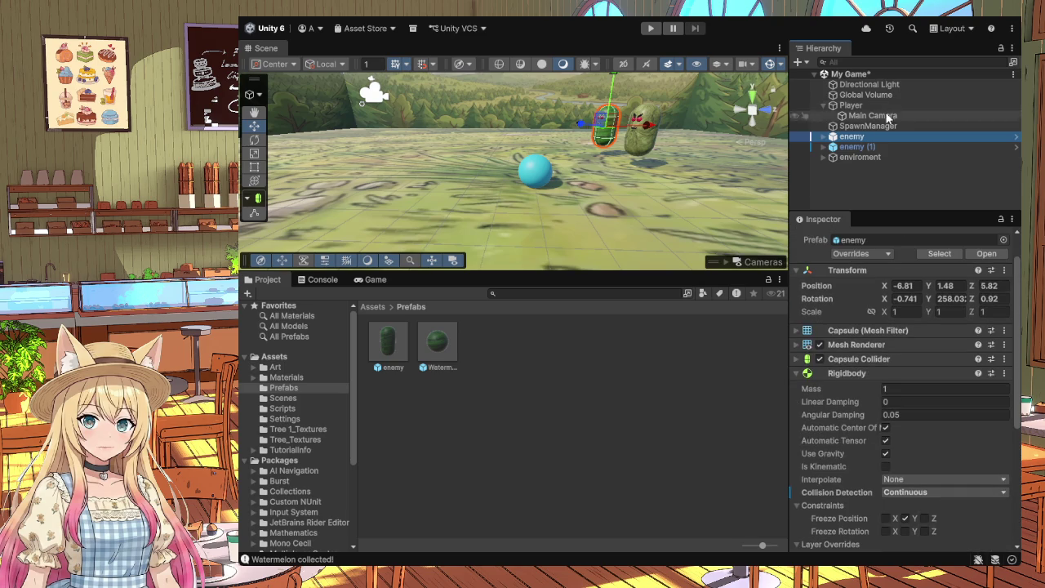
Step: Compare the Follow Player offsets of enemy and enemy (1)
{"action": "left_click", "coordinate": [876, 148]}
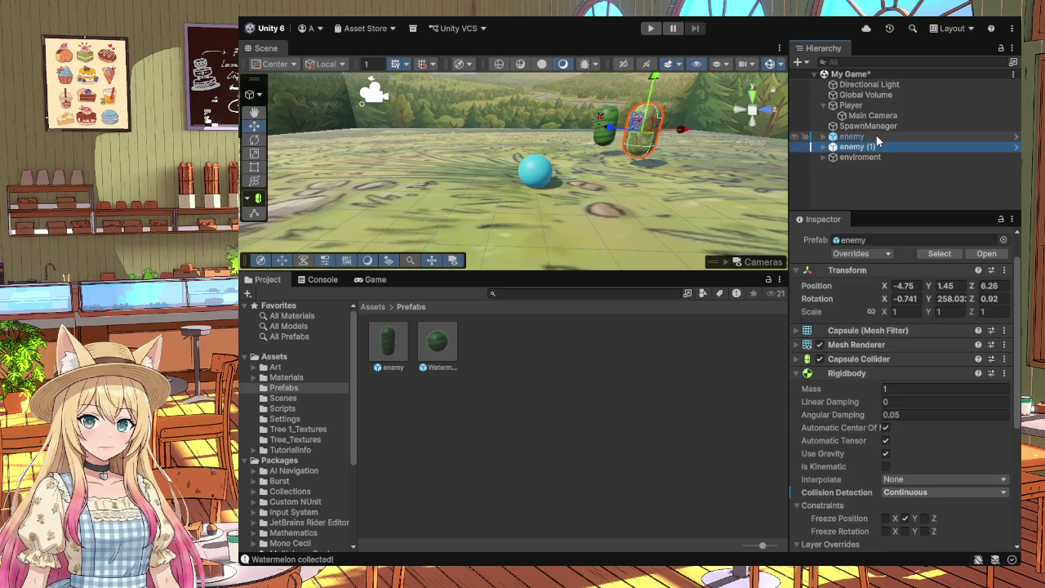
{"action": "left_click", "coordinate": [876, 136]}
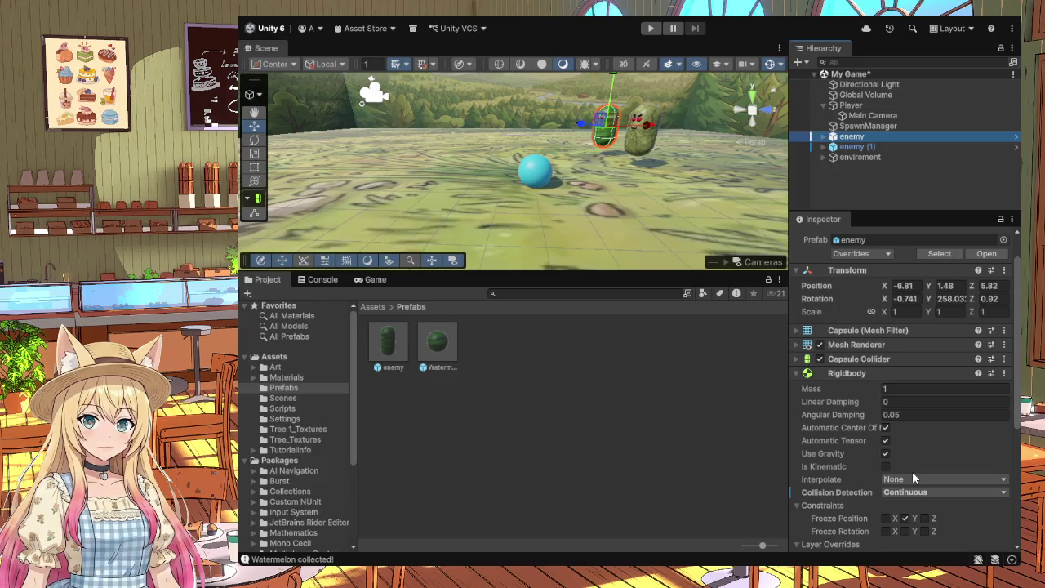
{"action": "scroll", "coordinate": [912, 471], "scroll_direction": "down", "scroll_amount": 5}
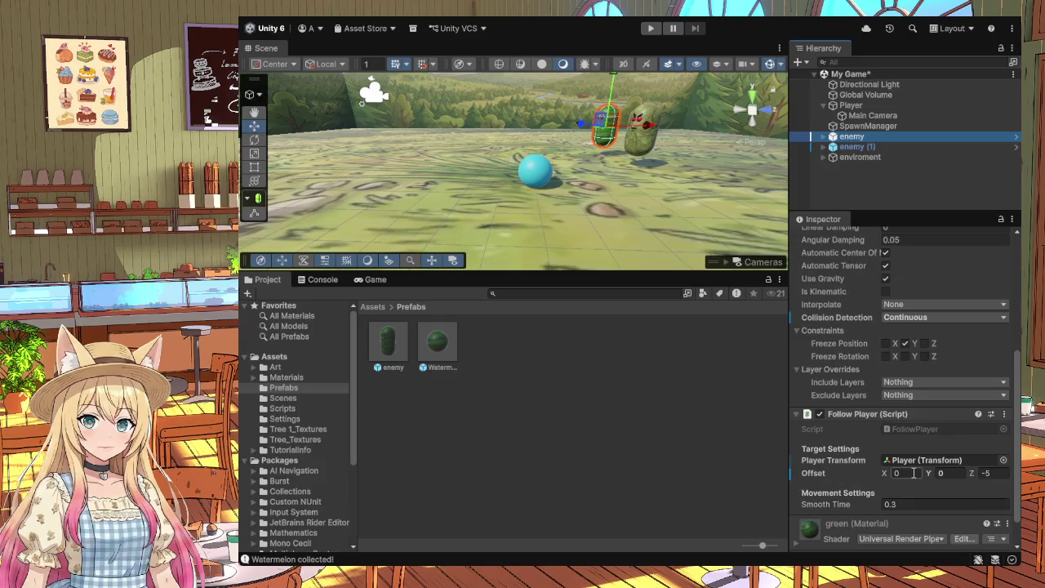
{"action": "left_click", "coordinate": [870, 147]}
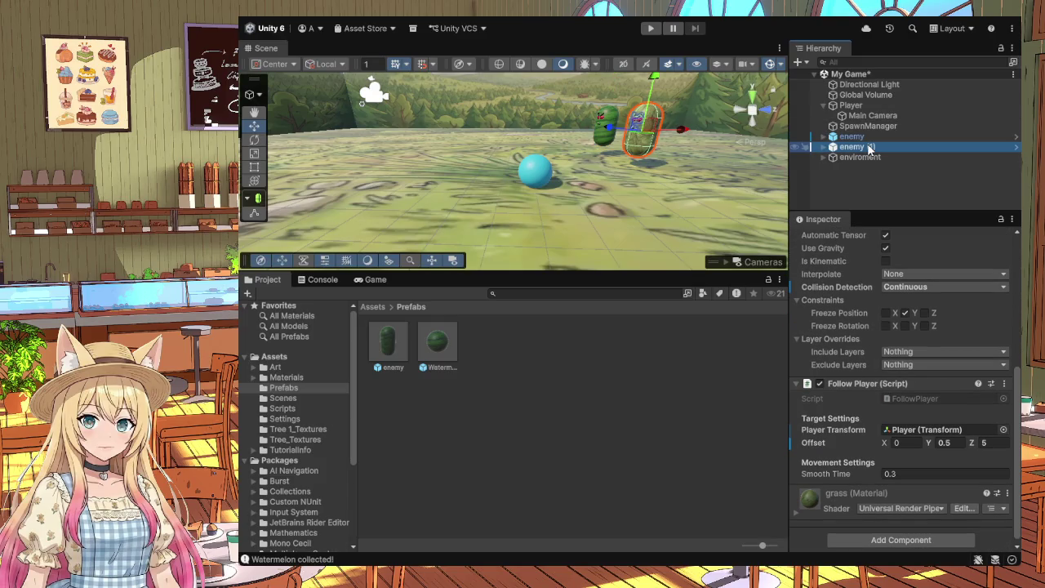
{"action": "left_click", "coordinate": [871, 137]}
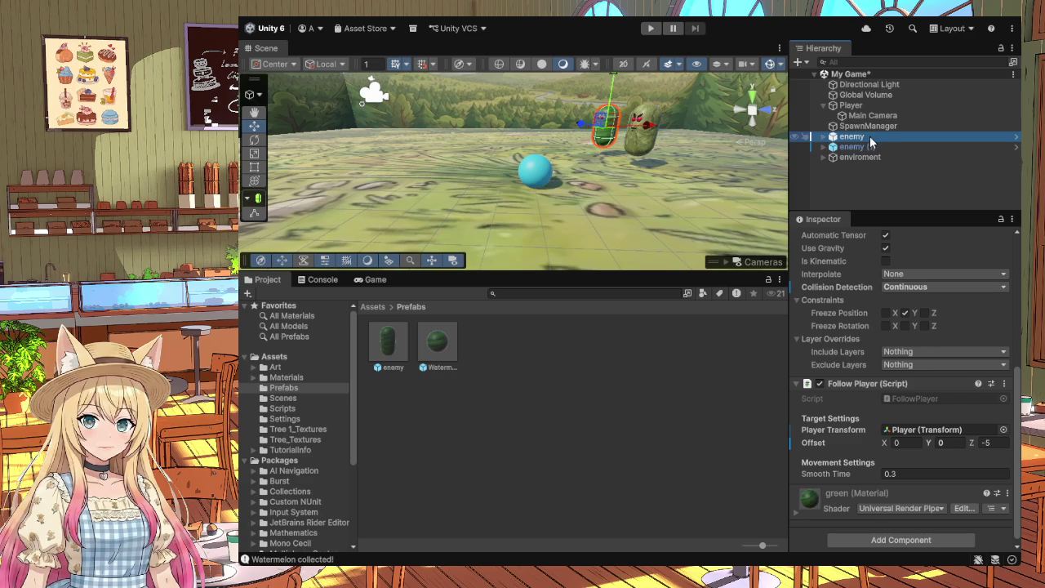
{"action": "left_click", "coordinate": [885, 148]}
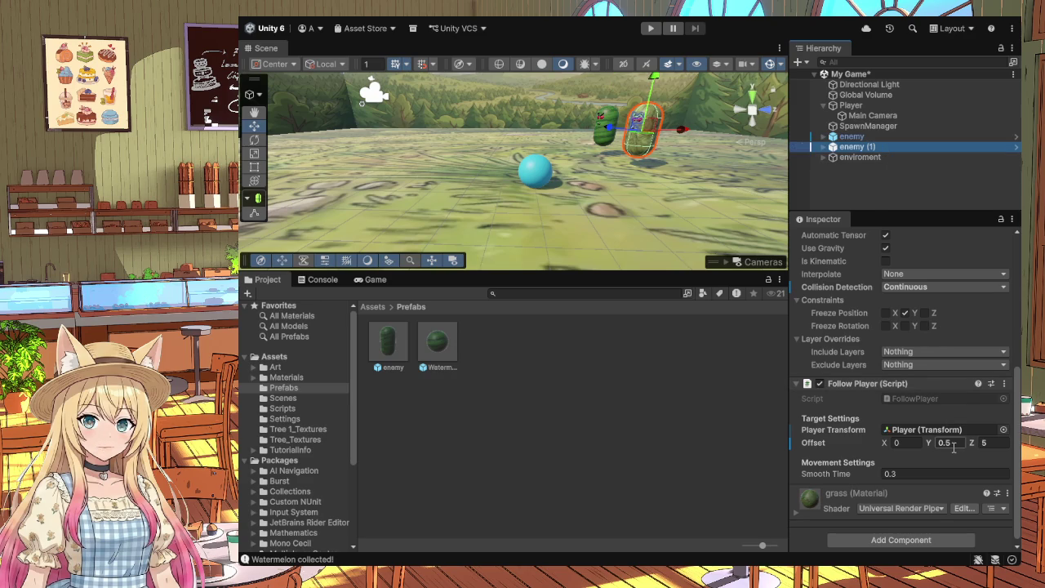
{"action": "left_click", "coordinate": [815, 138]}
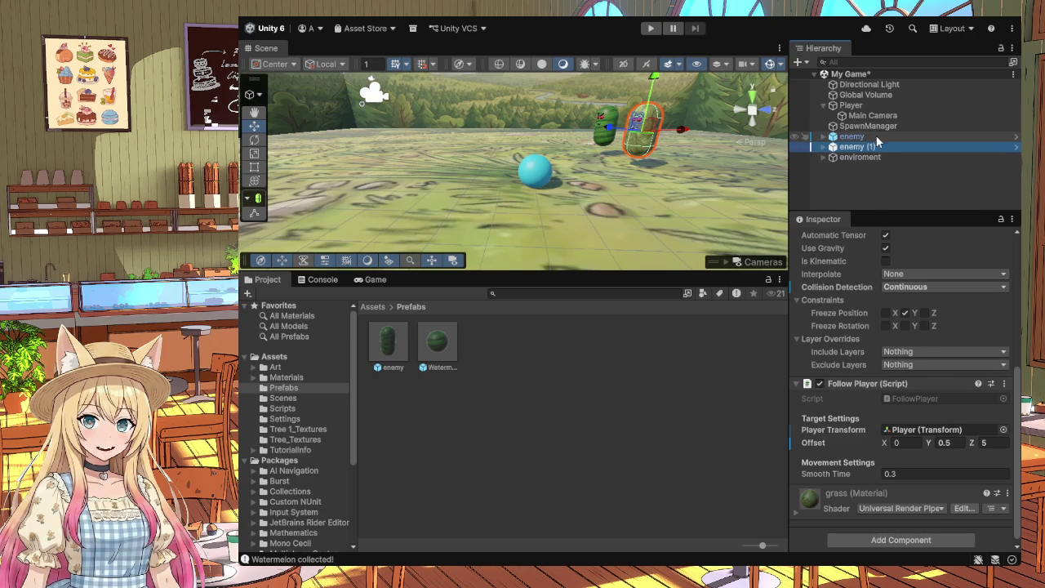
Step: Set enemy's Follow Player offset Y to 0.5, making it (0, 0.5, -5)
{"action": "left_click", "coordinate": [947, 442]}
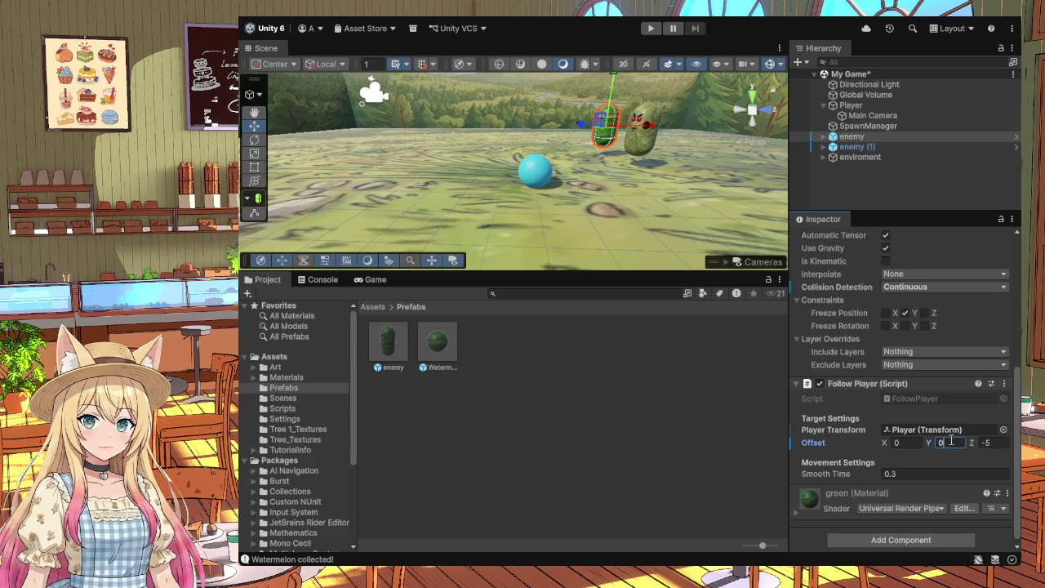
{"action": "type", "text": ".5"}
{"action": "left_click", "coordinate": [813, 458]}
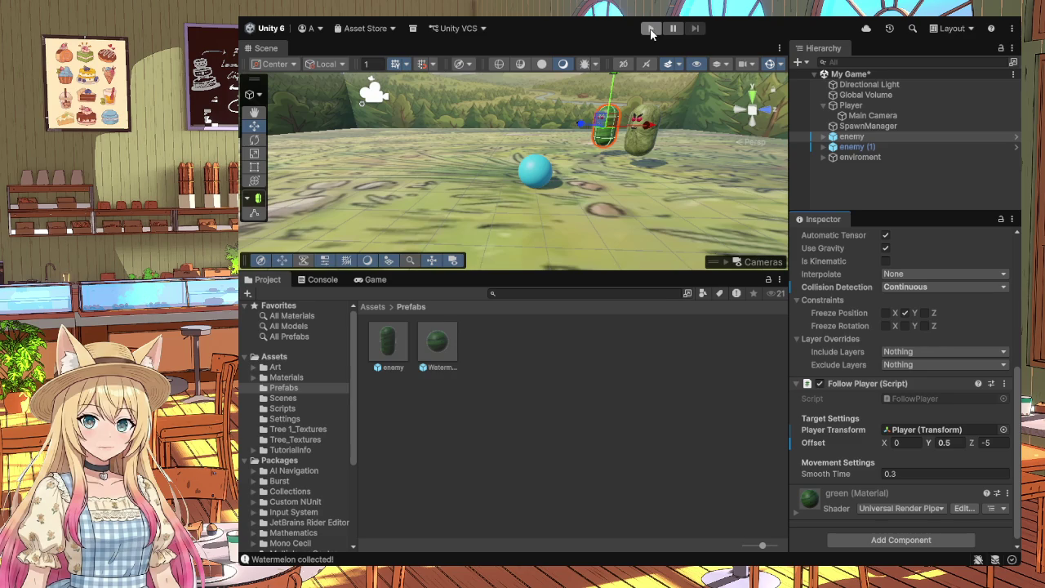
{"action": "left_click", "coordinate": [520, 98]}
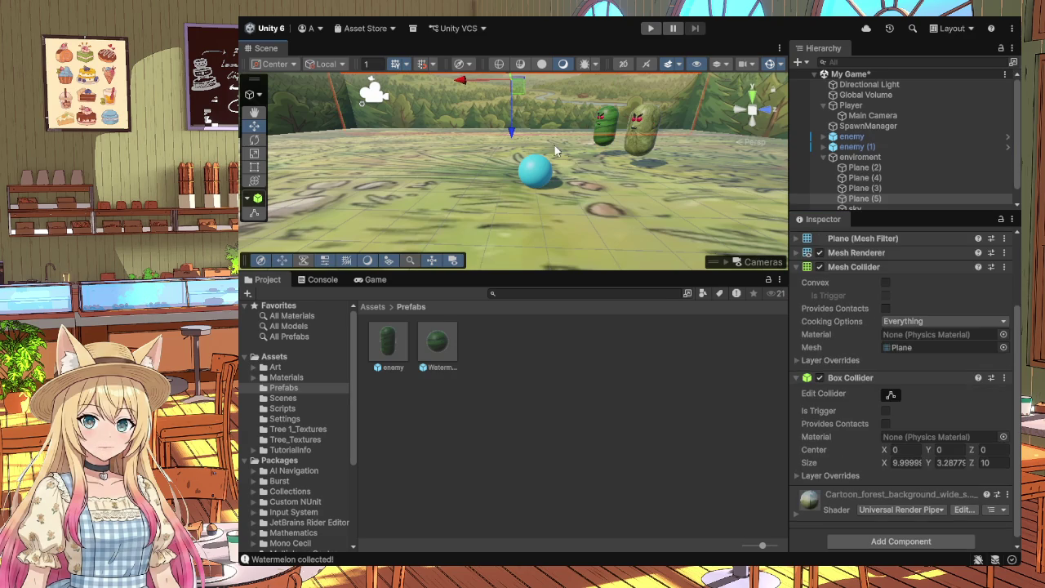
Step: Stretch Plane (5)'s Box Collider down past the wall to about 10 × 3.8 × 10
{"action": "mouse_move", "coordinate": [620, 174]}
{"action": "left_mouse_down"}
{"action": "mouse_move", "coordinate": [611, 159]}
{"action": "mouse_move", "coordinate": [625, 241]}
{"action": "mouse_move", "coordinate": [678, 253]}
{"action": "left_mouse_up"}
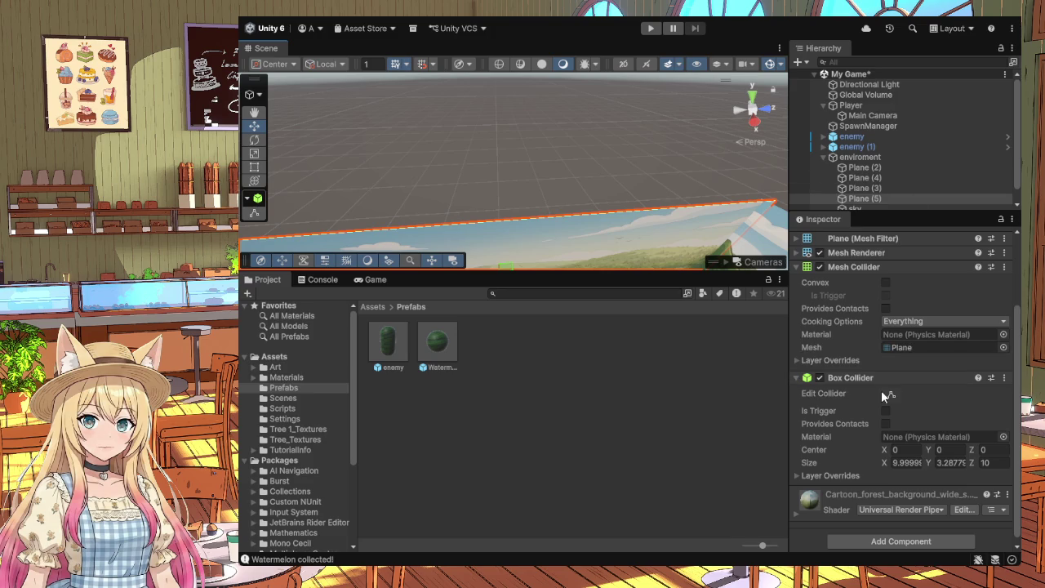
{"action": "mouse_move", "coordinate": [659, 246]}
{"action": "left_mouse_down"}
{"action": "mouse_move", "coordinate": [639, 280]}
{"action": "mouse_move", "coordinate": [651, 282]}
{"action": "left_mouse_up"}
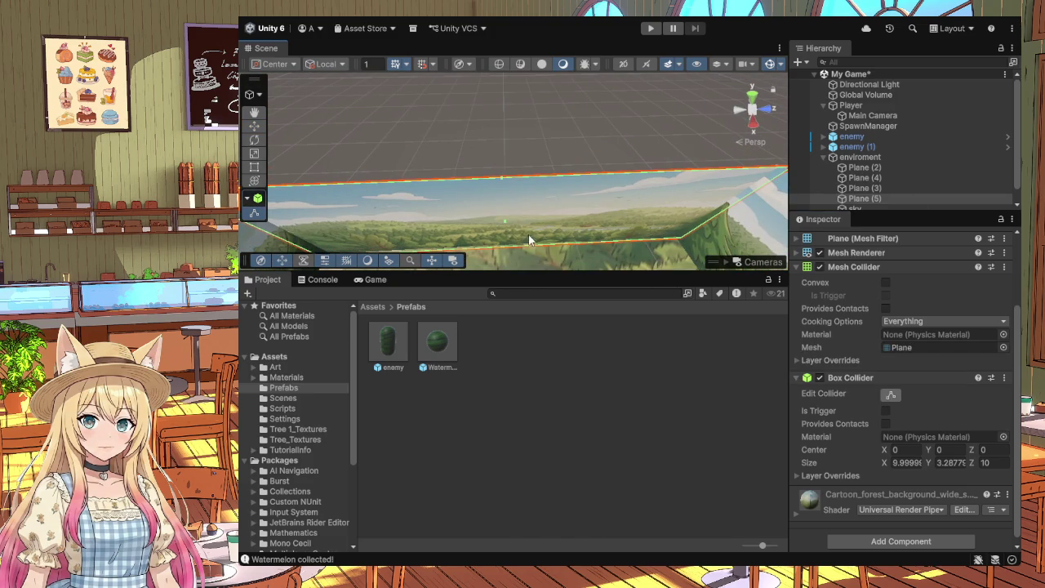
{"action": "mouse_move", "coordinate": [594, 185]}
{"action": "left_mouse_down"}
{"action": "mouse_move", "coordinate": [634, 158]}
{"action": "mouse_move", "coordinate": [555, 112]}
{"action": "mouse_move", "coordinate": [571, 123]}
{"action": "mouse_move", "coordinate": [584, 160]}
{"action": "left_mouse_up"}
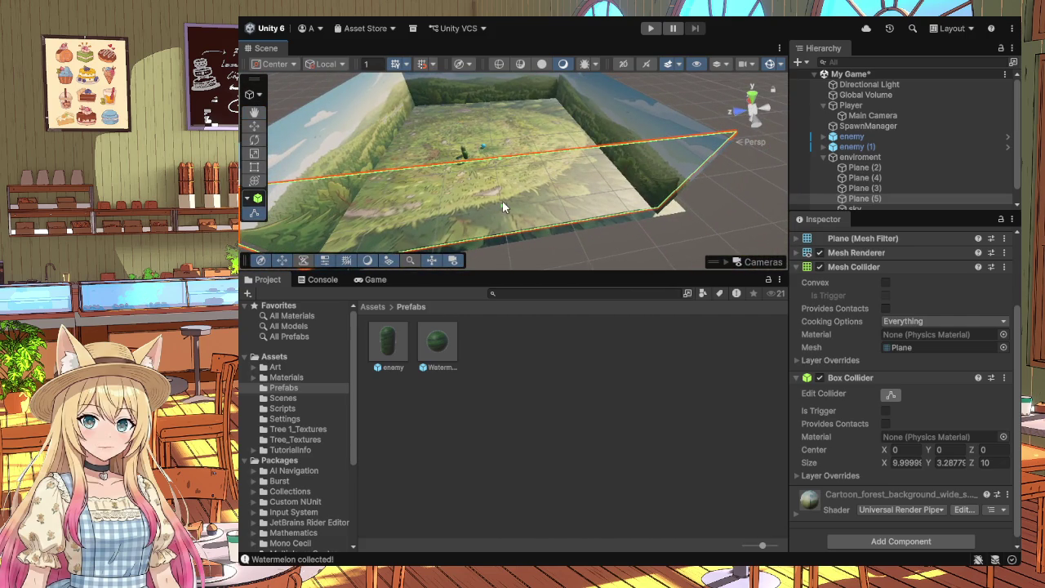
{"action": "left_click_drag", "start_coordinate": [503, 205], "coordinate": [508, 235]}
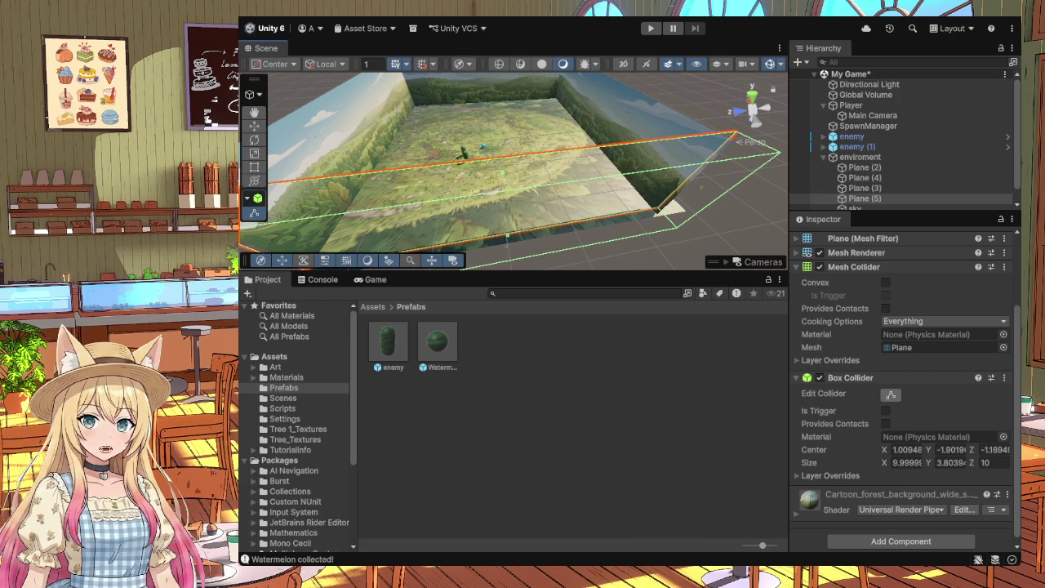
{"action": "left_click_drag", "start_coordinate": [640, 226], "coordinate": [371, 202]}
{"action": "left_click", "coordinate": [371, 202]}
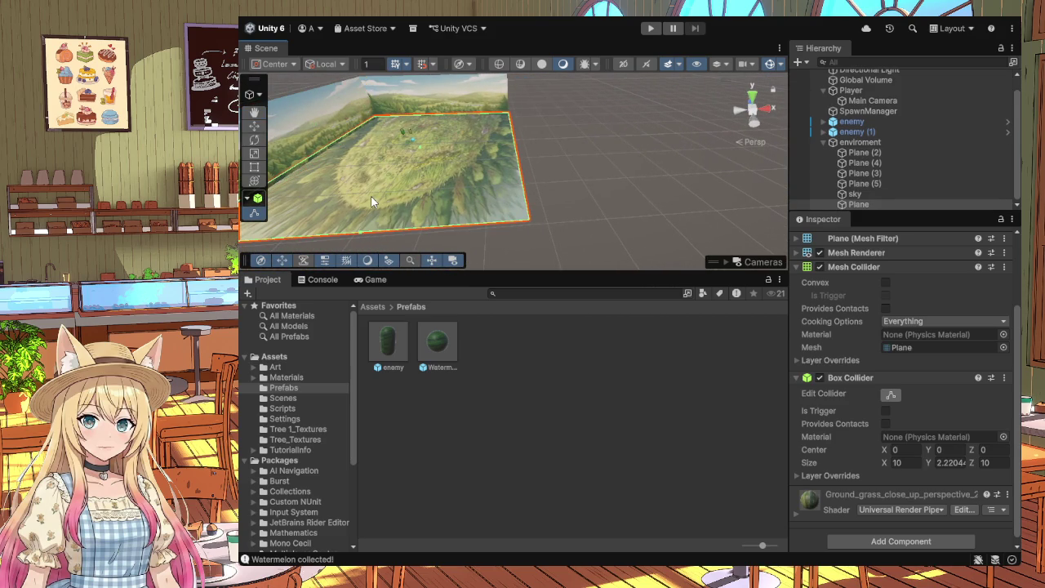
Step: Resize the Box Collider on wall Plane (4) to cover the wall
{"action": "key", "text": "grave"}
{"action": "left_click_drag", "start_coordinate": [533, 172], "coordinate": [504, 157]}
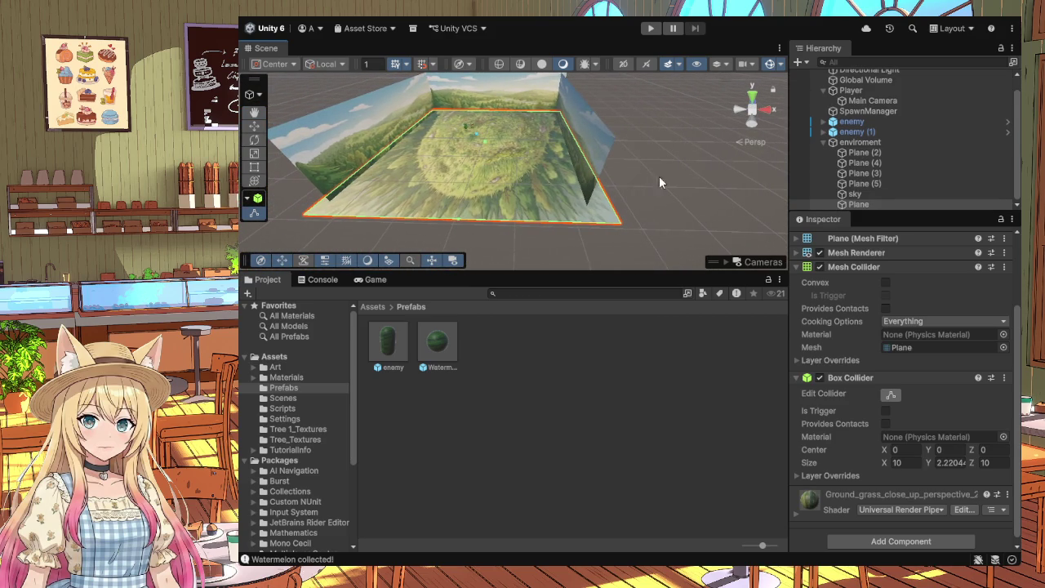
{"action": "left_click", "coordinate": [883, 155]}
{"action": "left_click", "coordinate": [890, 163]}
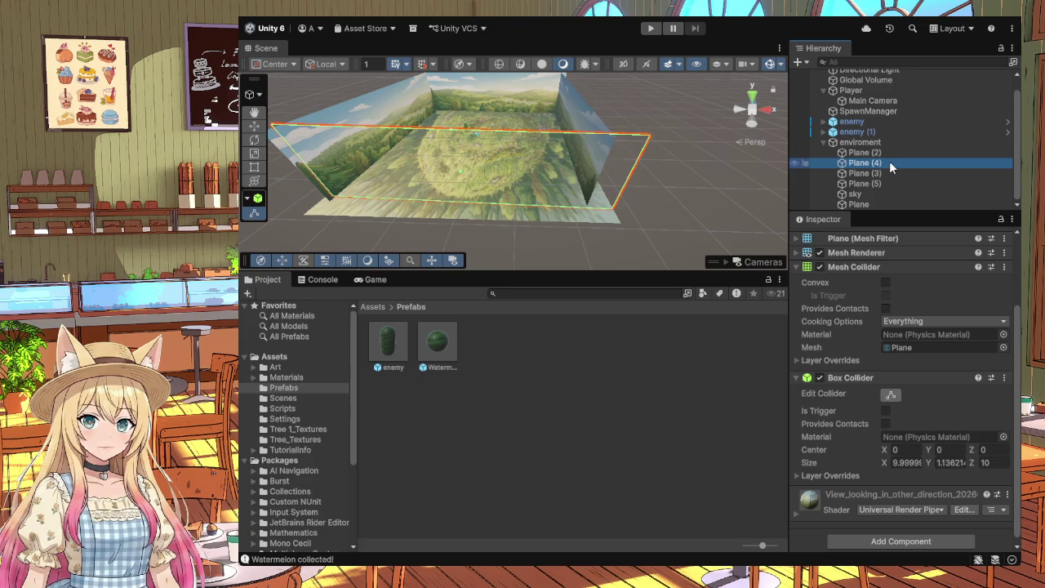
{"action": "left_click_drag", "start_coordinate": [459, 171], "coordinate": [455, 189]}
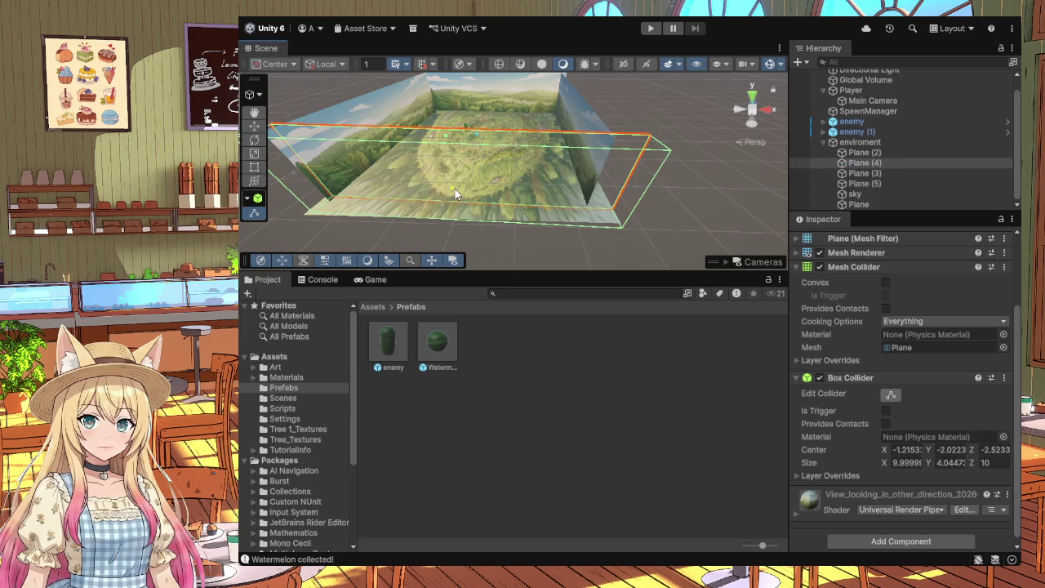
Step: Enlarge Plane (2)'s Box Collider to about 10 × 6.5 × 10, centered at Y −3.24
{"action": "mouse_move", "coordinate": [674, 189]}
{"action": "left_mouse_down"}
{"action": "mouse_move", "coordinate": [637, 135]}
{"action": "mouse_move", "coordinate": [650, 149]}
{"action": "mouse_move", "coordinate": [571, 140]}
{"action": "left_mouse_up"}
{"action": "left_click", "coordinate": [638, 131]}
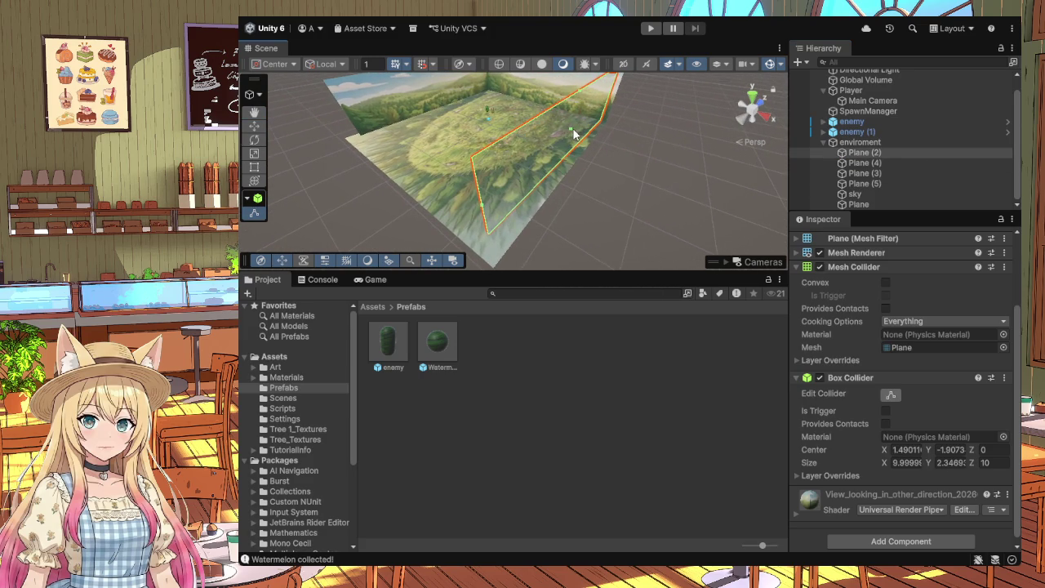
{"action": "mouse_move", "coordinate": [650, 157]}
{"action": "left_mouse_down"}
{"action": "mouse_move", "coordinate": [702, 147]}
{"action": "mouse_move", "coordinate": [749, 114]}
{"action": "mouse_move", "coordinate": [793, 78]}
{"action": "mouse_move", "coordinate": [796, 38]}
{"action": "mouse_move", "coordinate": [465, 26]}
{"action": "mouse_move", "coordinate": [293, 47]}
{"action": "mouse_move", "coordinate": [305, 28]}
{"action": "mouse_move", "coordinate": [328, 25]}
{"action": "mouse_move", "coordinate": [494, 63]}
{"action": "left_mouse_up"}
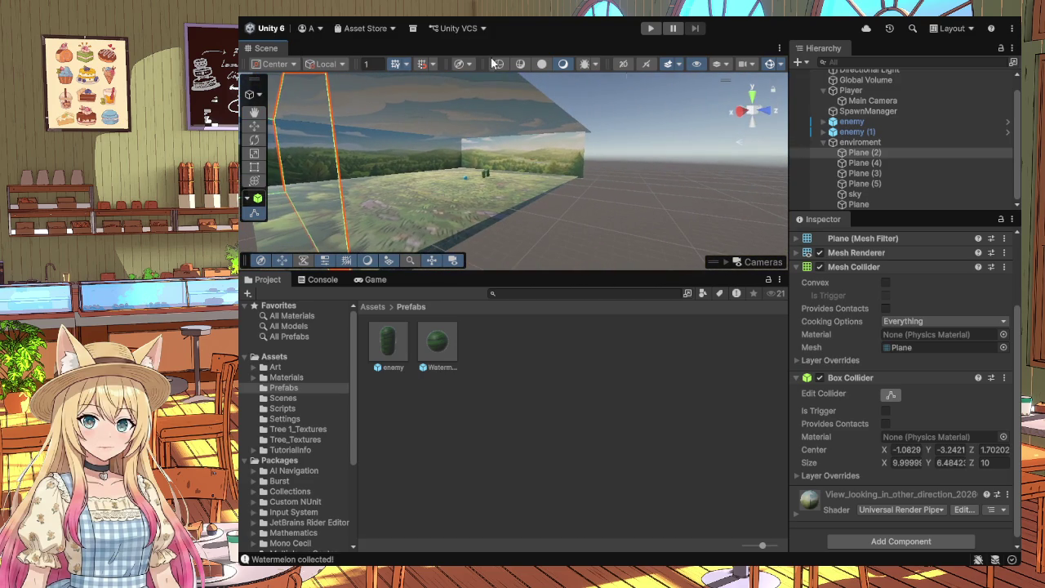
{"action": "left_click", "coordinate": [585, 155]}
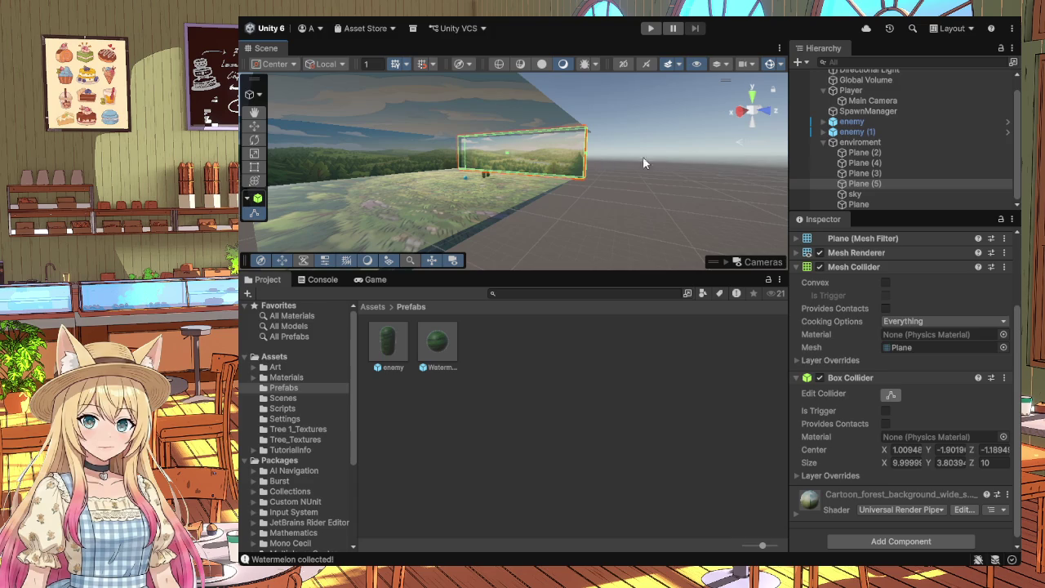
{"action": "left_click", "coordinate": [864, 173]}
Step: Resize Plane (3)'s Box Collider to about 10 × 3.17 × 10 at center Y −1.58, then deselect
{"action": "left_click_drag", "start_coordinate": [539, 150], "coordinate": [559, 156]}
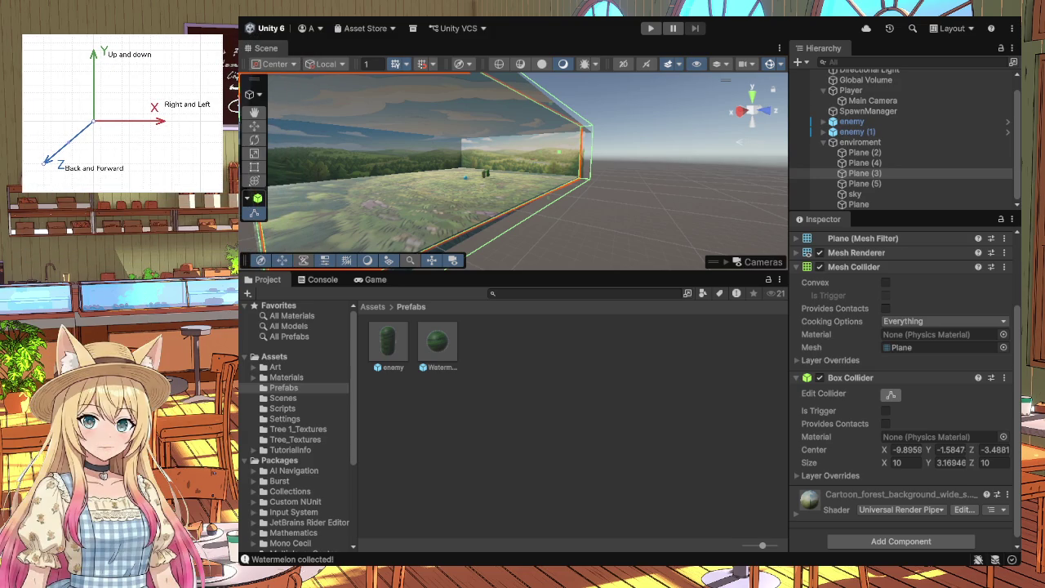
{"action": "left_click", "coordinate": [693, 191]}
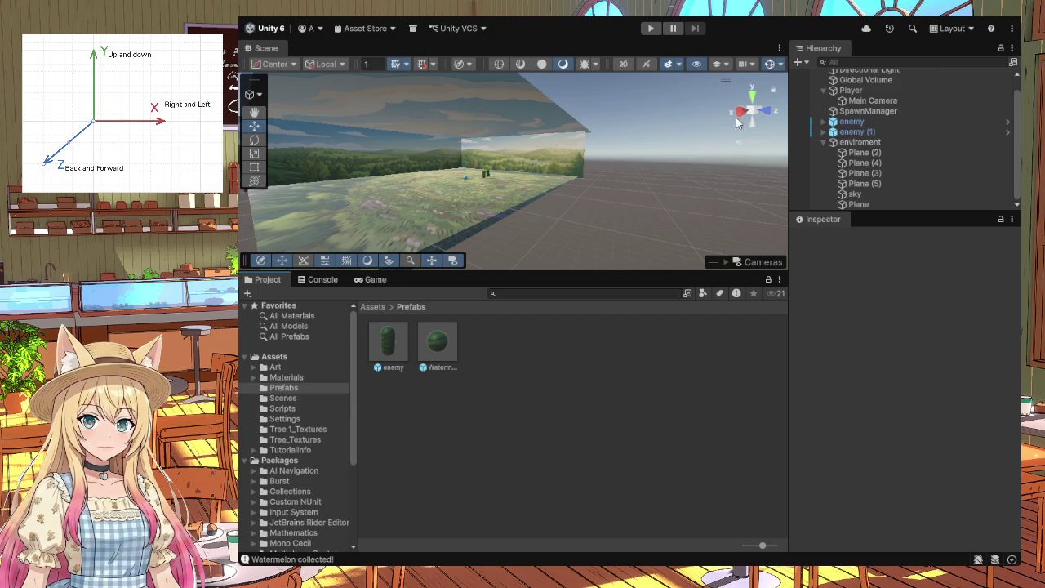
Step: Frame the Scene view at floor level looking across the arena at the ball and enemies, then enter Play mode
{"action": "mouse_move", "coordinate": [693, 191]}
{"action": "left_mouse_down"}
{"action": "mouse_move", "coordinate": [561, 172]}
{"action": "mouse_move", "coordinate": [586, 158]}
{"action": "mouse_move", "coordinate": [565, 155]}
{"action": "mouse_move", "coordinate": [618, 158]}
{"action": "mouse_move", "coordinate": [343, 174]}
{"action": "mouse_move", "coordinate": [648, 170]}
{"action": "left_mouse_up"}
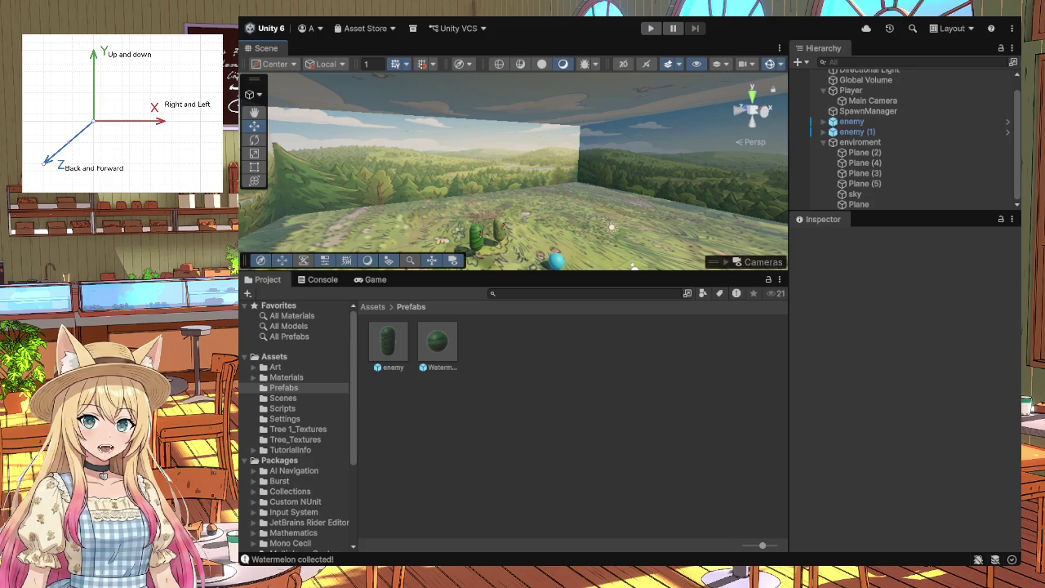
{"action": "left_click_drag", "start_coordinate": [618, 160], "coordinate": [668, 167]}
{"action": "mouse_move", "coordinate": [575, 189]}
{"action": "left_mouse_down"}
{"action": "mouse_move", "coordinate": [475, 196]}
{"action": "mouse_move", "coordinate": [558, 191]}
{"action": "left_mouse_up"}
{"action": "scroll", "coordinate": [558, 191], "scroll_direction": "up", "scroll_amount": 2}
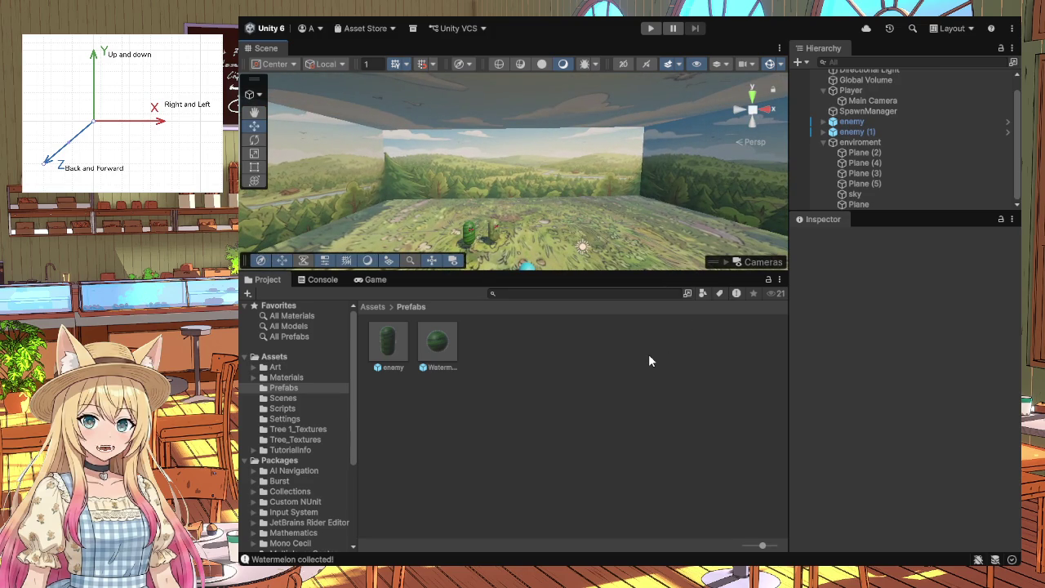
{"action": "mouse_move", "coordinate": [583, 171]}
{"action": "left_mouse_down"}
{"action": "mouse_move", "coordinate": [590, 159]}
{"action": "mouse_move", "coordinate": [565, 163]}
{"action": "mouse_move", "coordinate": [548, 150]}
{"action": "mouse_move", "coordinate": [557, 100]}
{"action": "left_mouse_up"}
{"action": "left_click", "coordinate": [651, 29]}
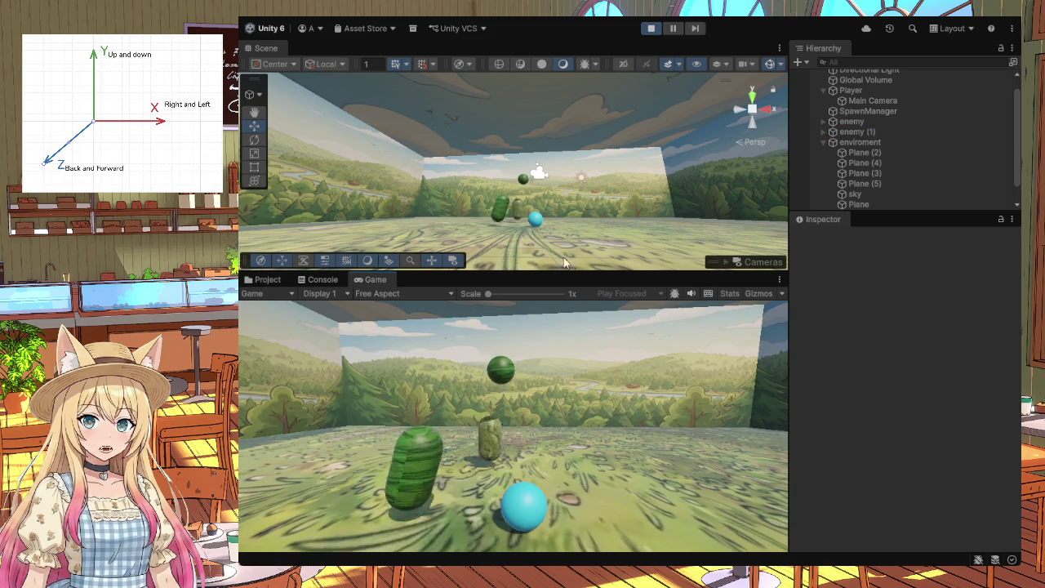
Step: Drive the ball into the tree walls and toward watermelons with W/S/A/D, then stop the play test
{"action": "key", "text": "w"}
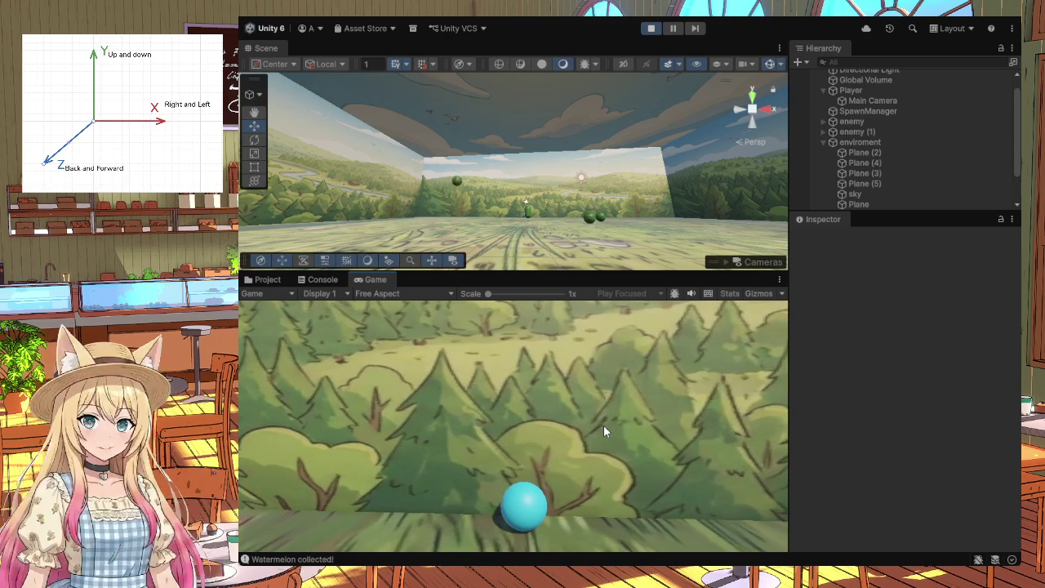
{"action": "key", "text": "s"}
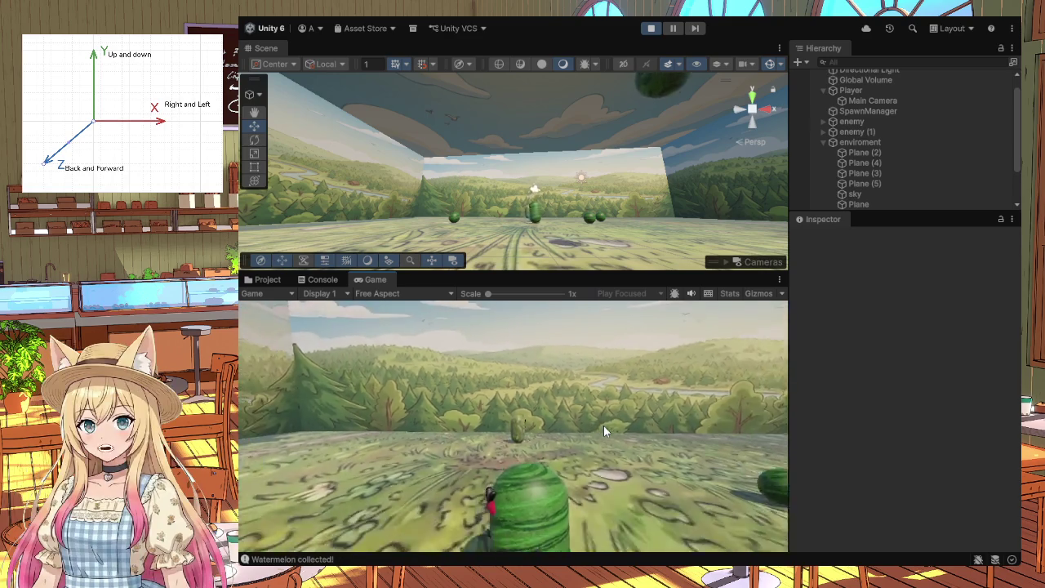
{"action": "key", "text": "w"}
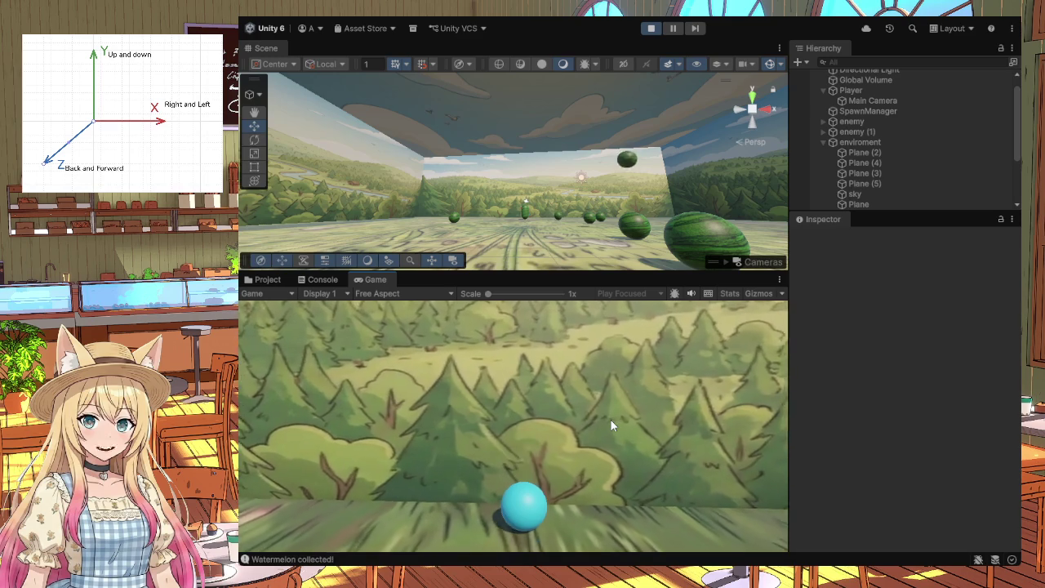
{"action": "key", "text": "s"}
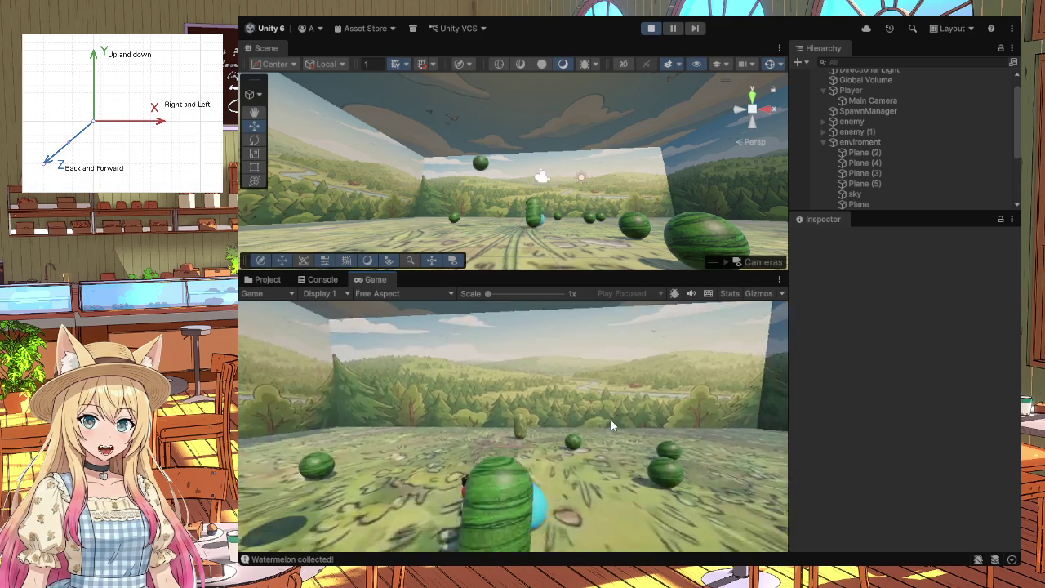
{"action": "key", "text": "w"}
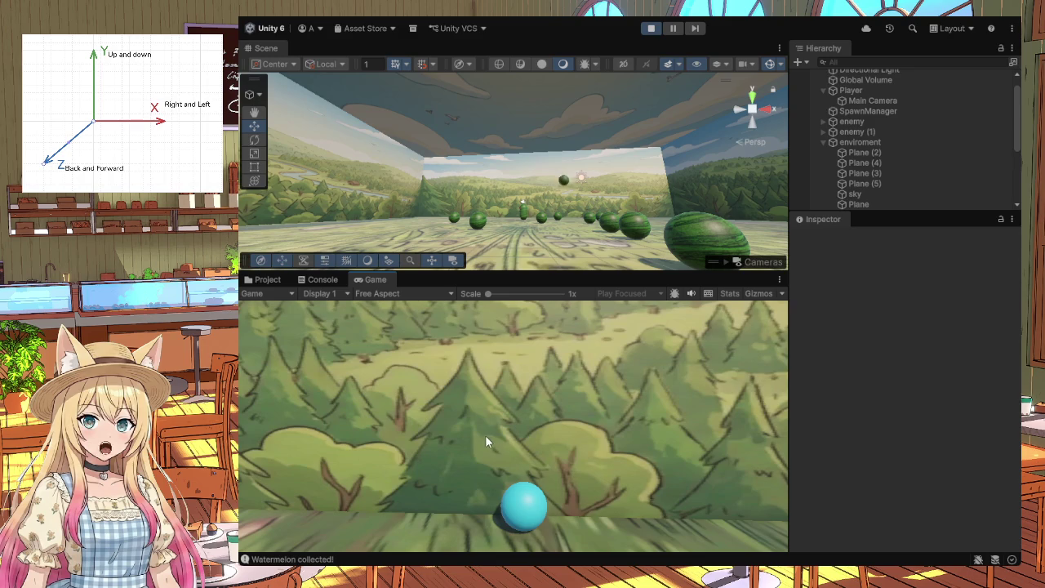
{"action": "key", "text": "s"}
{"action": "key", "text": "d"}
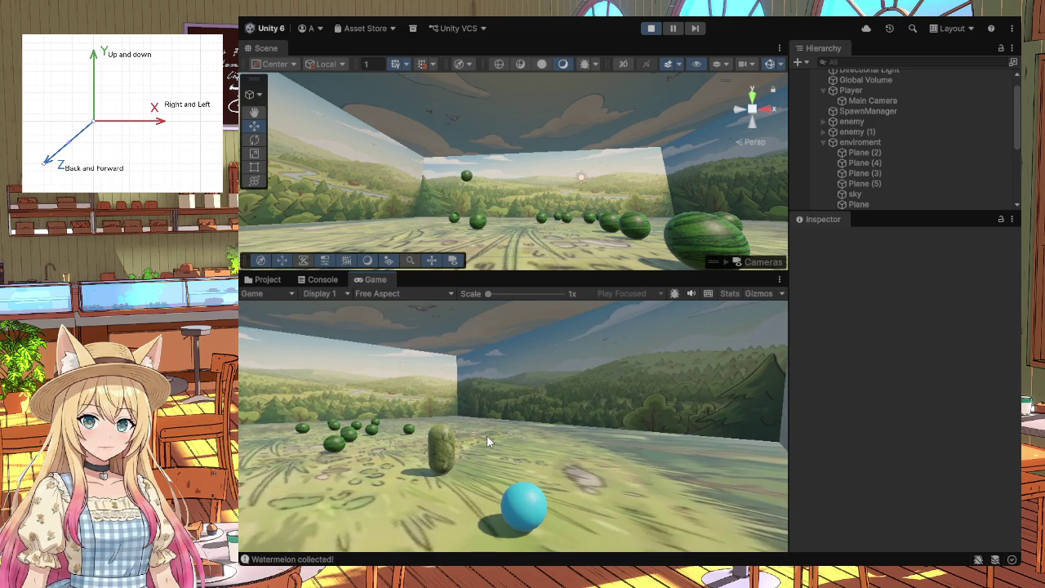
{"action": "key", "text": "w"}
{"action": "key", "text": "a"}
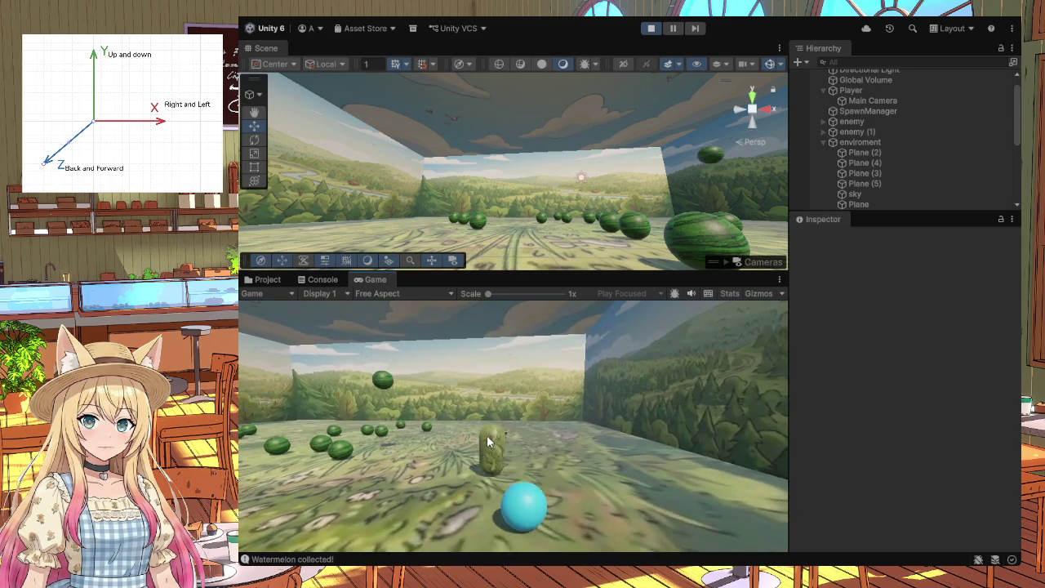
{"action": "key", "text": "w"}
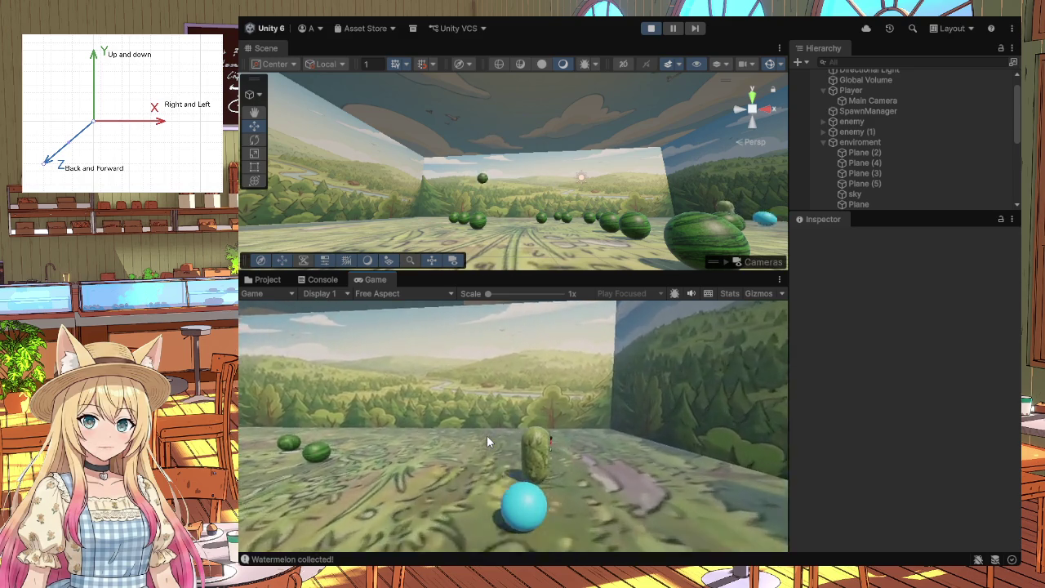
{"action": "key", "text": "a"}
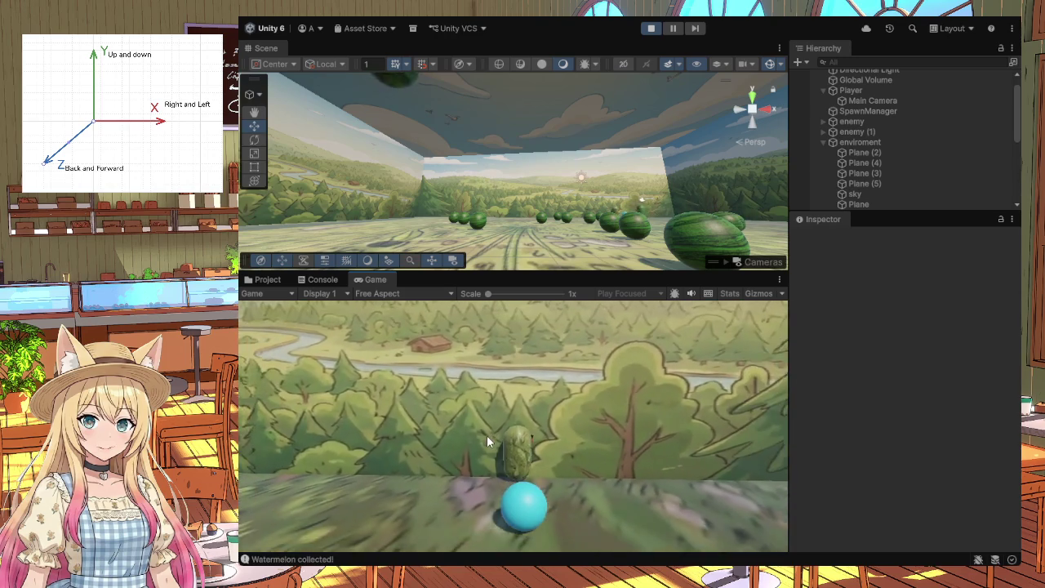
{"action": "left_click", "coordinate": [652, 29]}
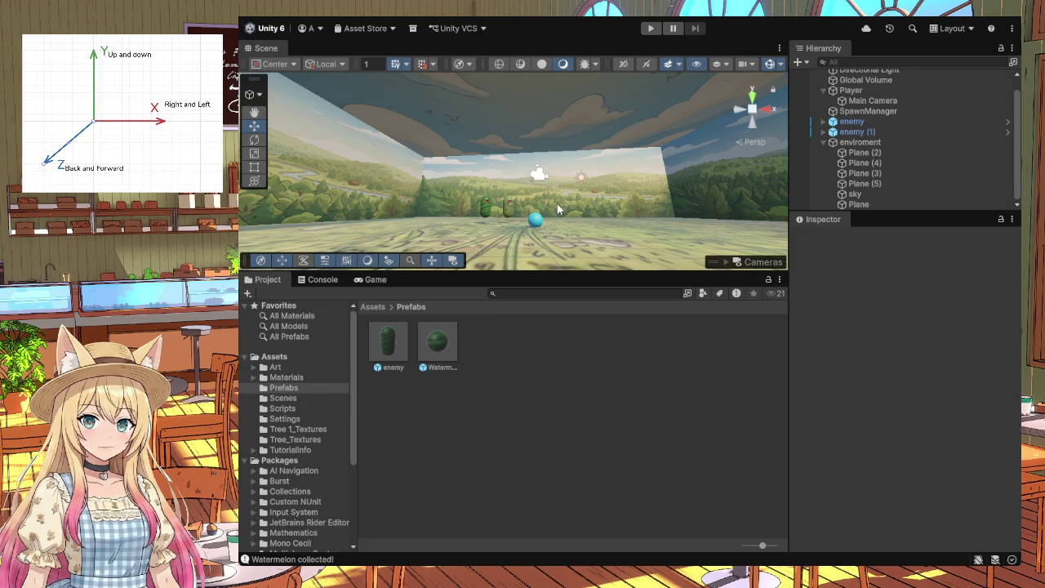
Step: Switch to the Rotate tool with E
{"action": "key", "text": "e"}
Step: Select the Player sphere and review FollowPlayer.cs in Visual Studio, then return to Unity
{"action": "left_click", "coordinate": [534, 220]}
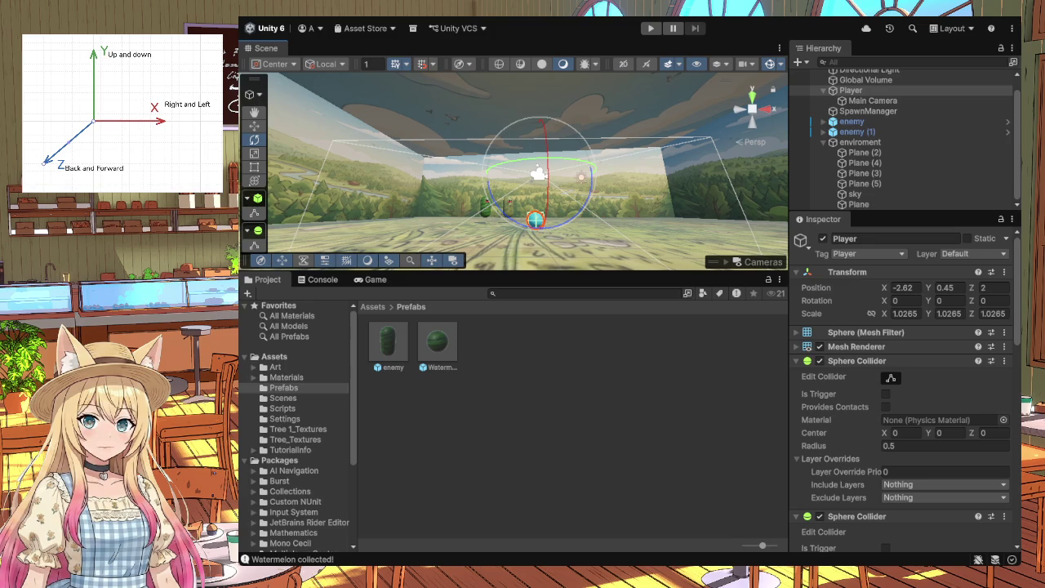
{"action": "key", "text": "alt+Tab"}
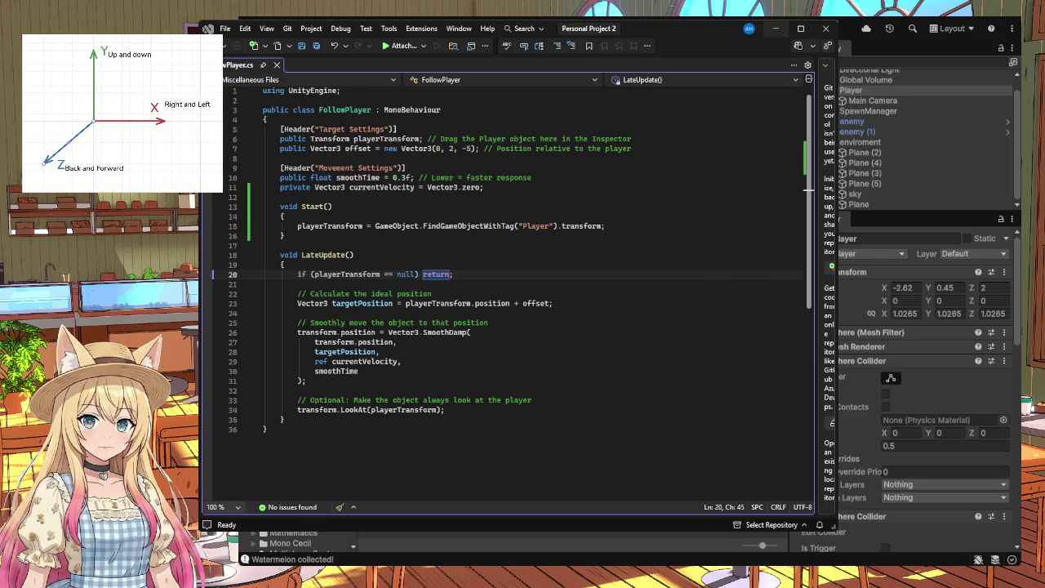
{"action": "left_click", "coordinate": [775, 28]}
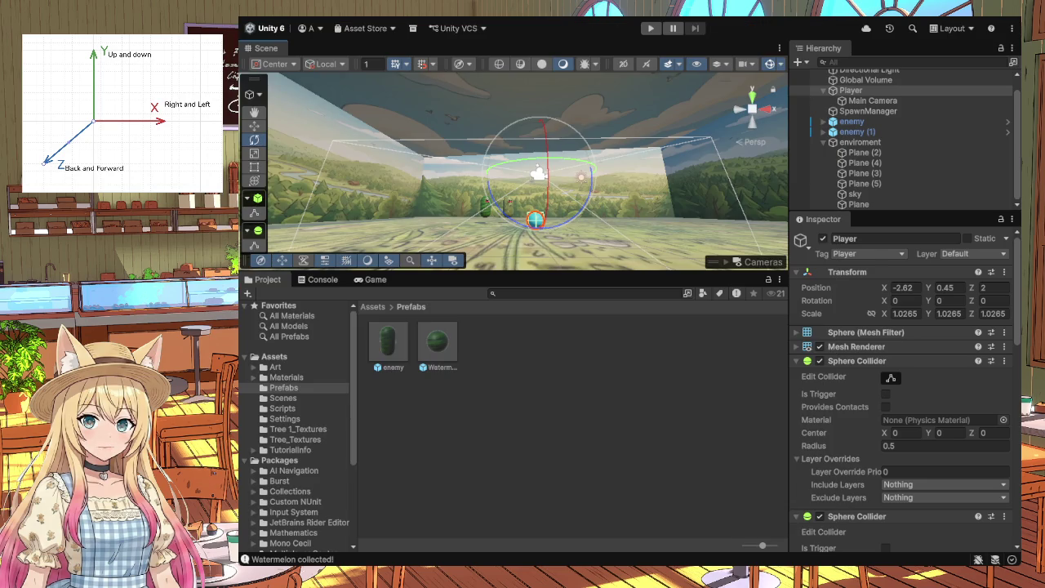